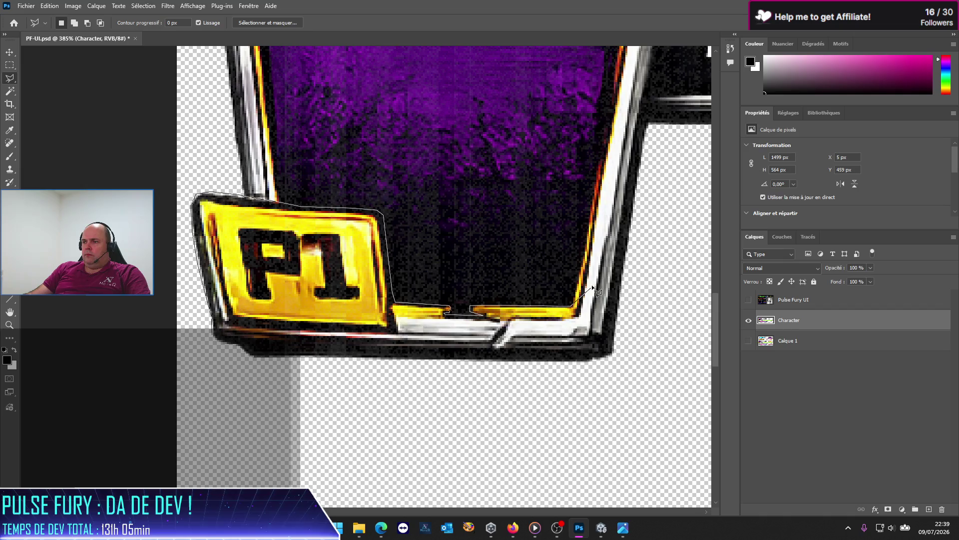
Finish the polygonal lasso around the P1 badge and cut it from the Character layer
left_click(590, 215)
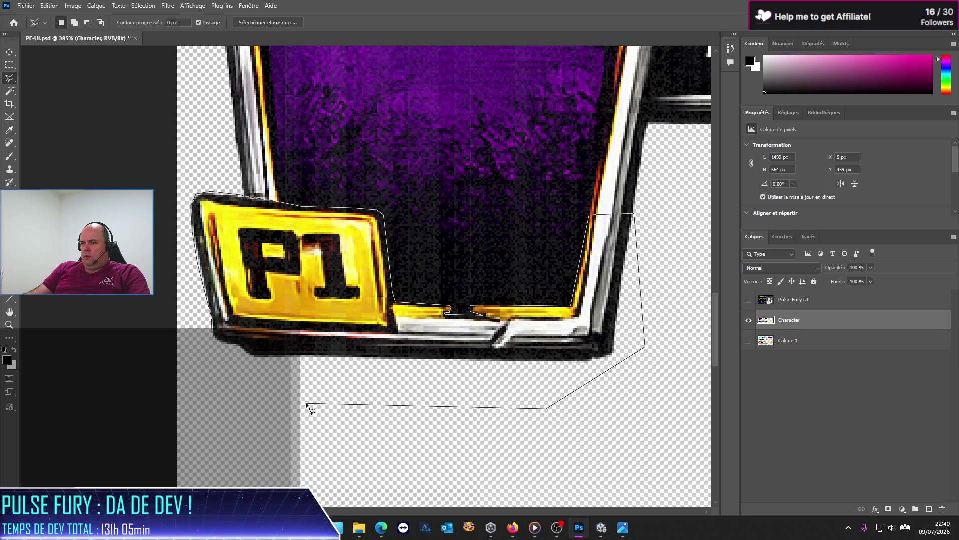
left_click(191, 350)
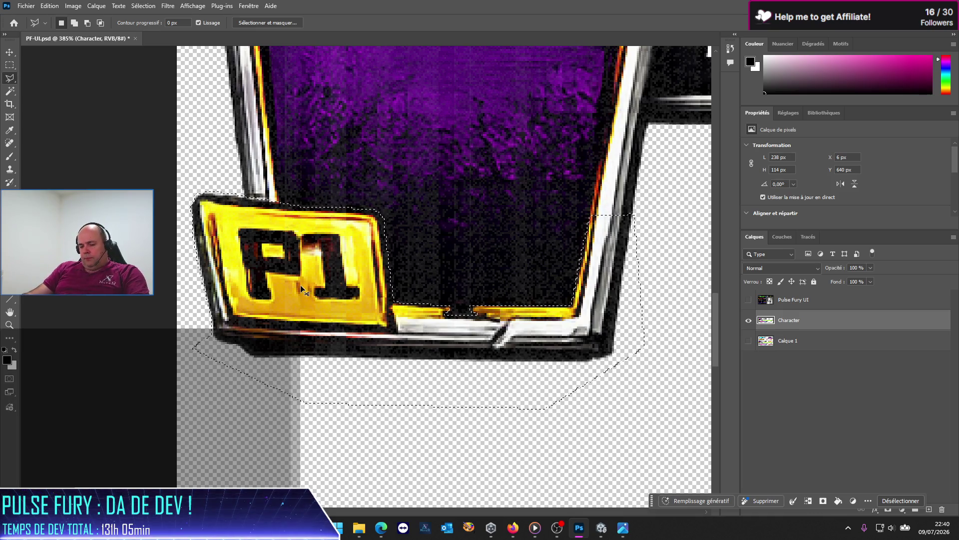
key("ctrl+x")
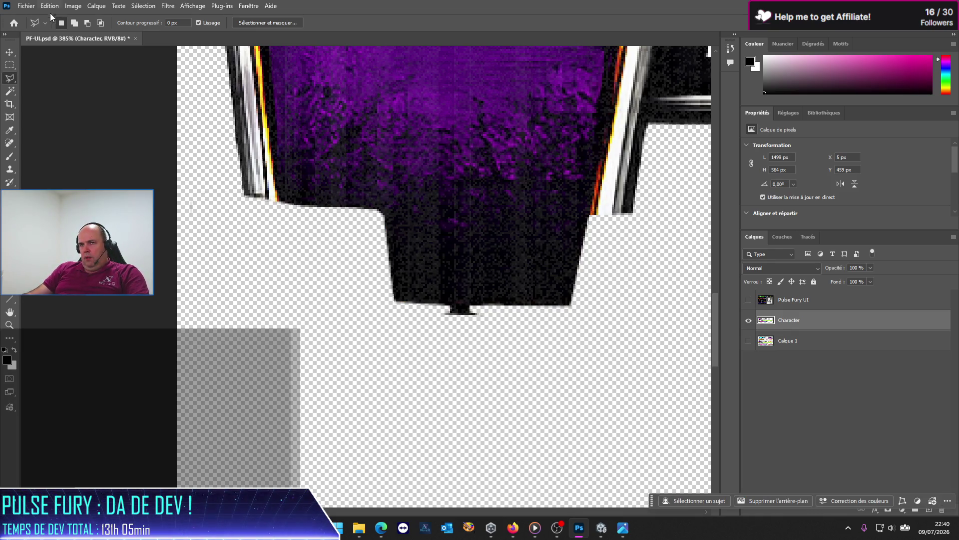
Paste the badge in place as new layer Calque 2 and toggle its visibility to check
left_click(49, 6)
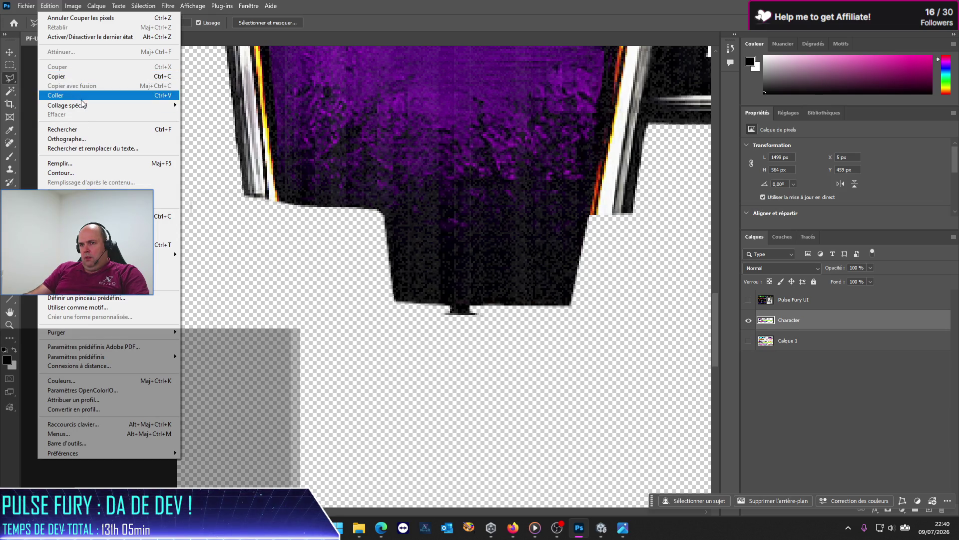
mouse_move(84, 108)
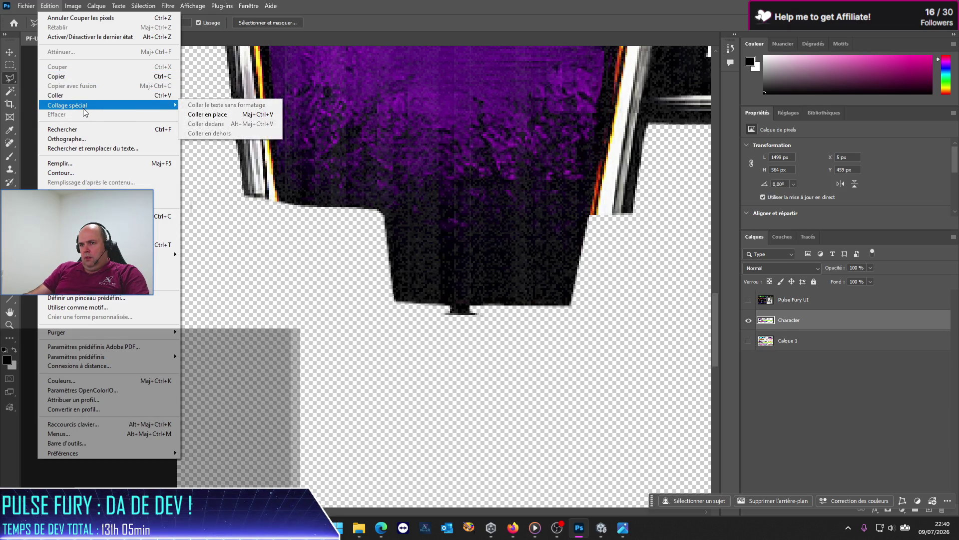
left_click(205, 115)
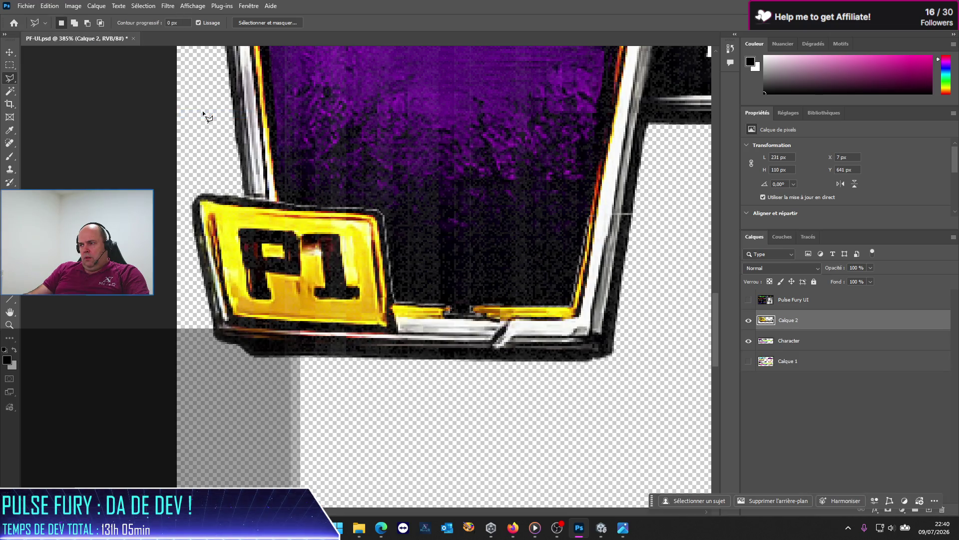
left_click(750, 320)
left_click(749, 320)
left_click(783, 453)
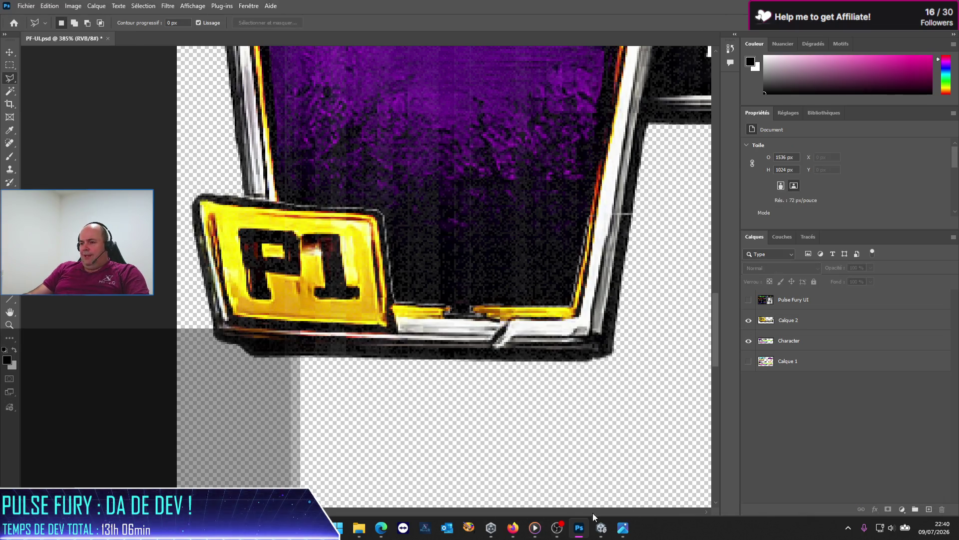
Start PulseFury in Unity's Play mode and show the street in the Scene view
left_click(603, 529)
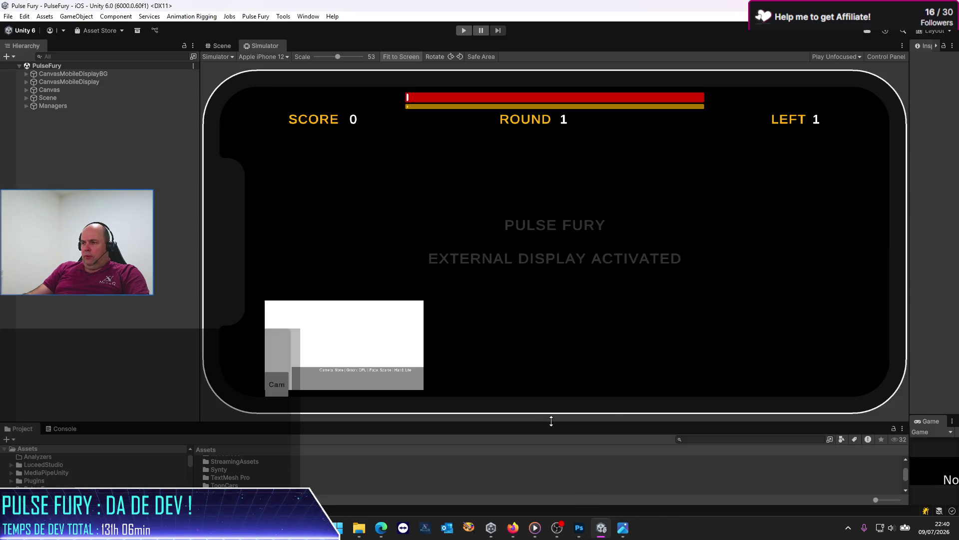
left_click(464, 30)
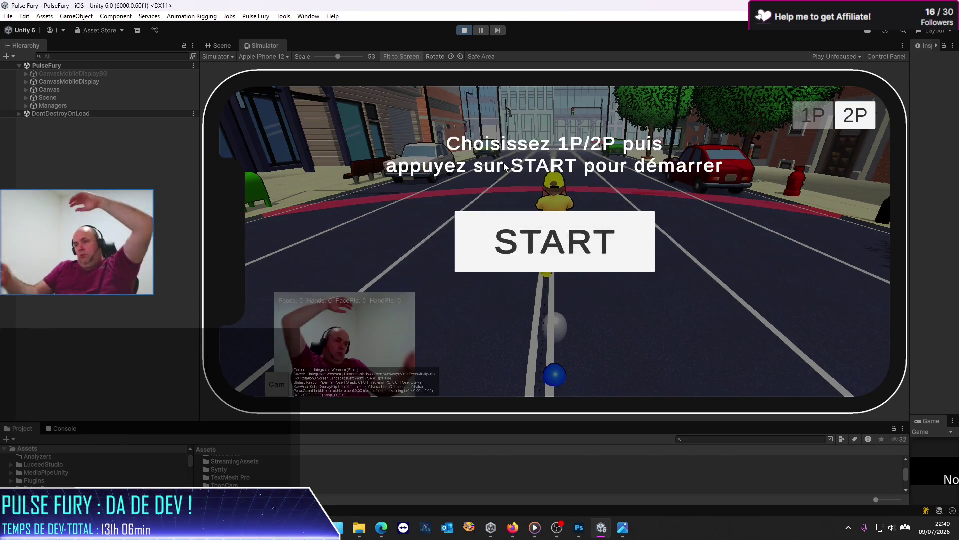
left_click(207, 46)
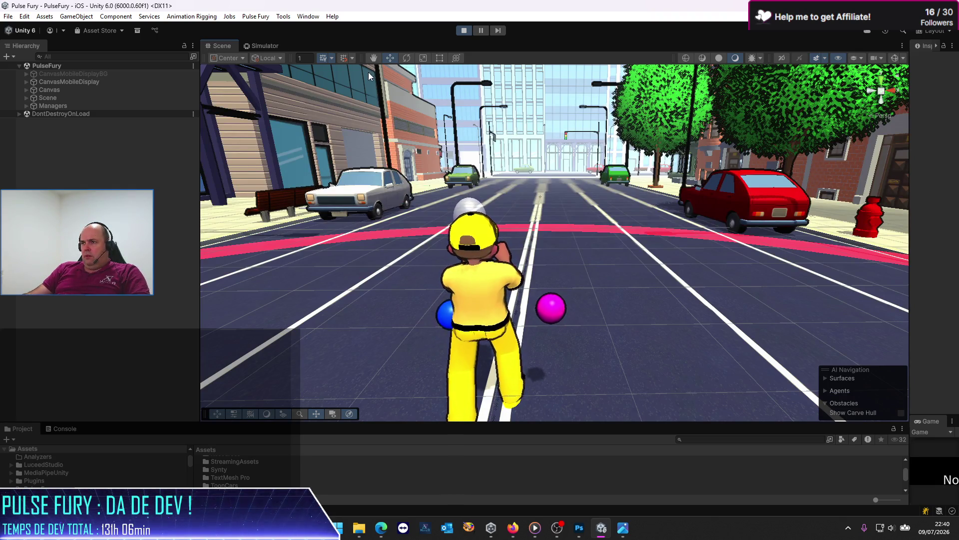
Orbit the street scene and frame the view on the sidewalk mesh
mouse_move(555, 255)
left_mouse_down()
mouse_move(594, 295)
mouse_move(547, 274)
mouse_move(503, 282)
mouse_move(388, 242)
mouse_move(488, 274)
mouse_move(407, 315)
mouse_move(522, 320)
mouse_move(619, 286)
mouse_move(496, 279)
mouse_move(562, 280)
mouse_move(511, 262)
left_mouse_up()
scroll(505, 271, "up", 3)
scroll(506, 271, "down", 3)
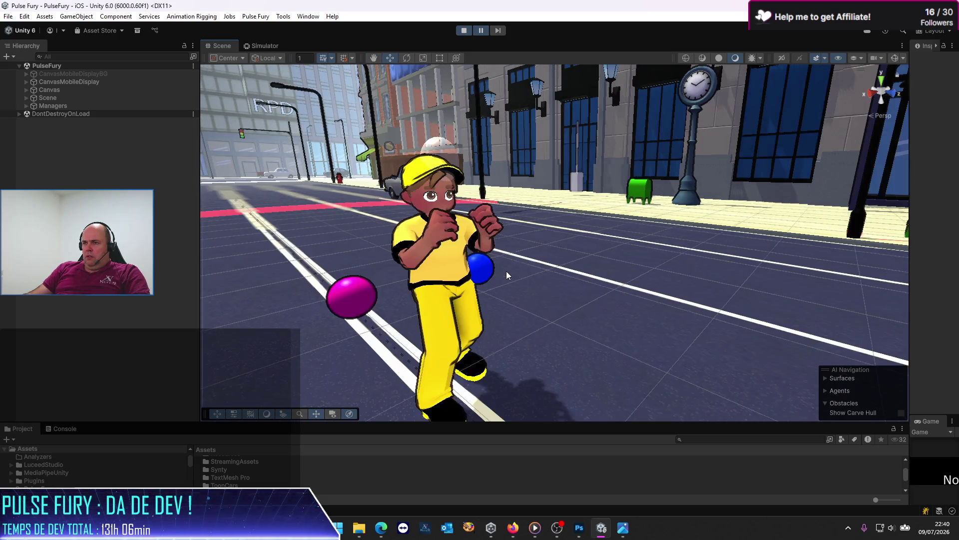
left_click(432, 234)
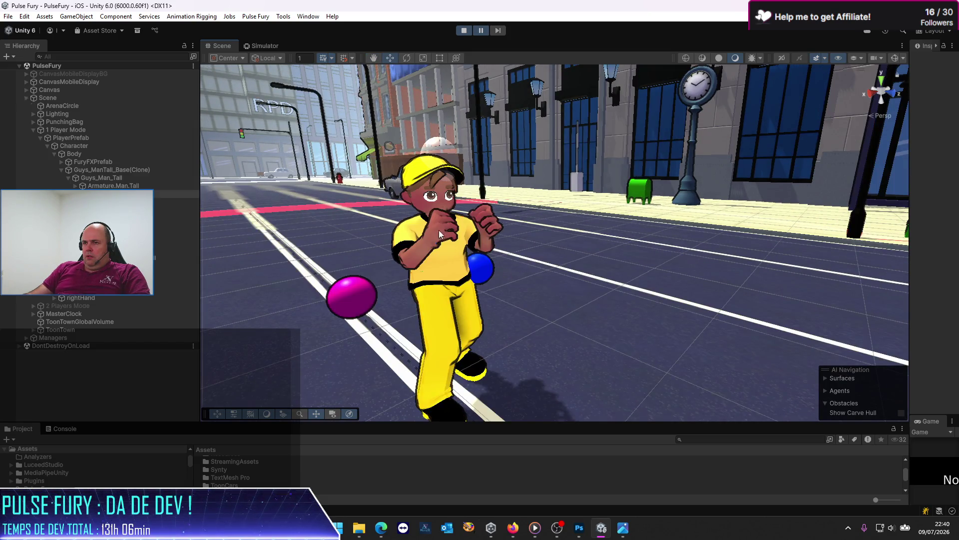
left_click(450, 202)
left_click(449, 201)
key("f")
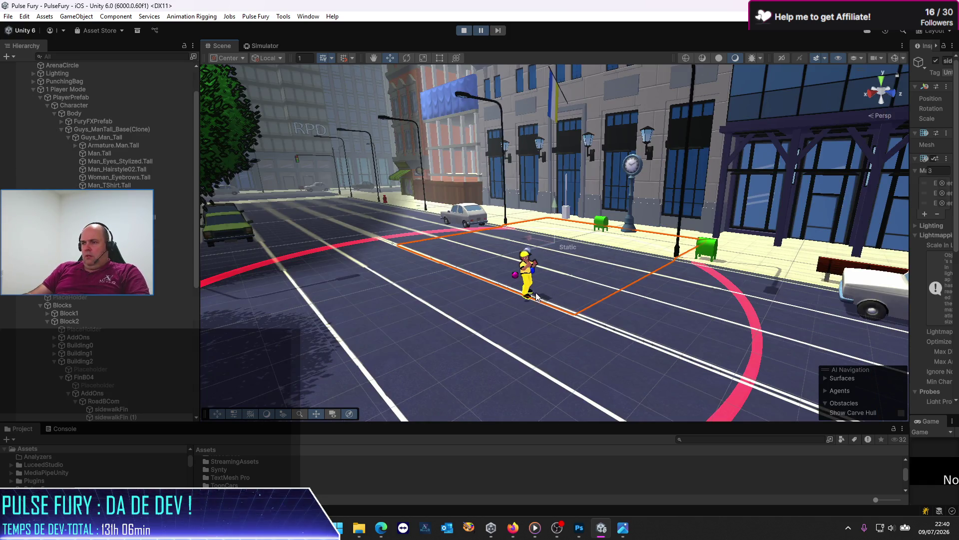
Frame and zoom in on the Man.Tall character, then return to the Simulator view
left_click(535, 292)
key("f")
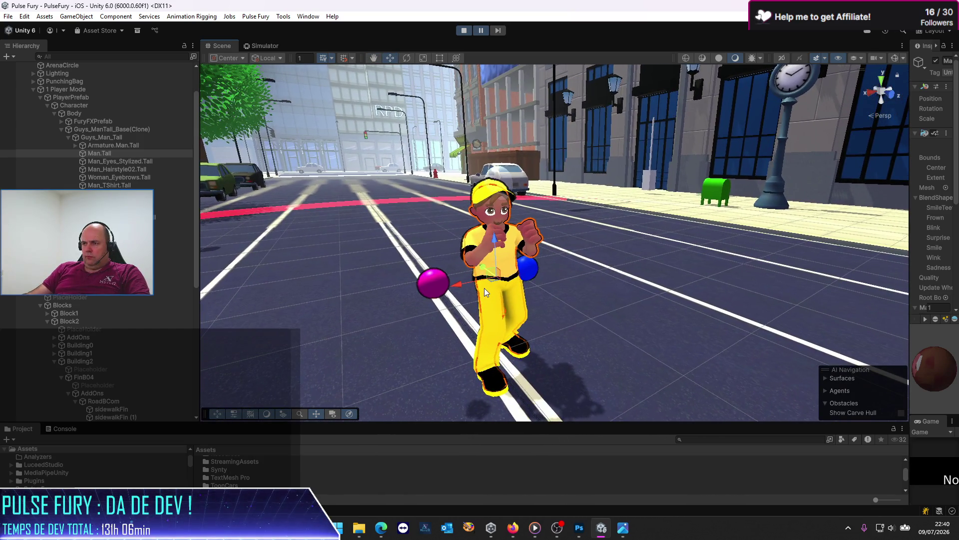
scroll(493, 295, "up", 4)
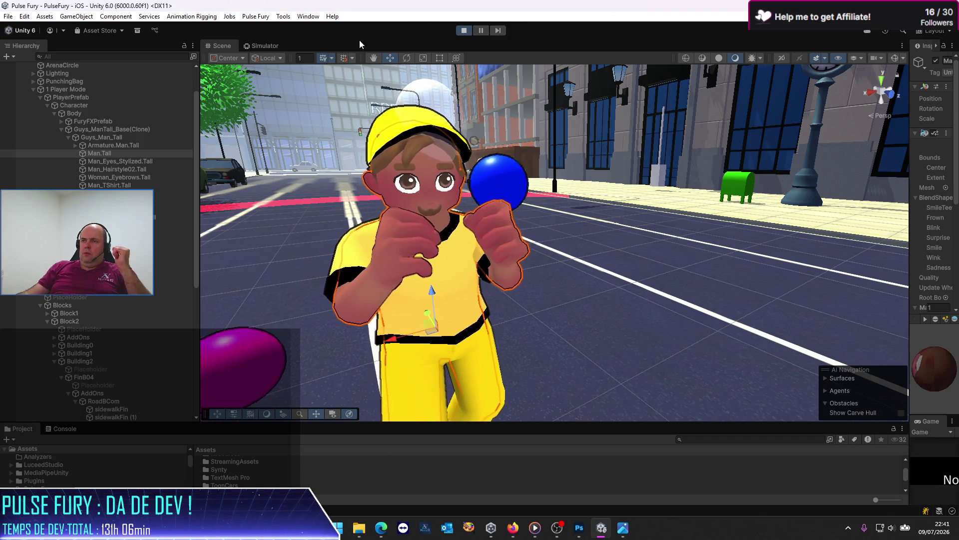
left_click(261, 45)
Start the game round in the Simulator, then return to the 3D Scene view
left_click(572, 264)
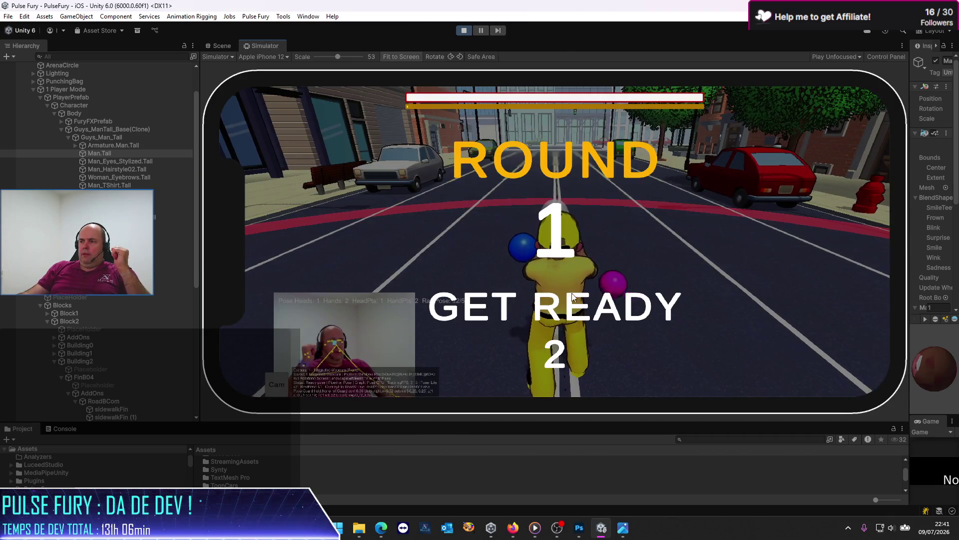
left_click(218, 49)
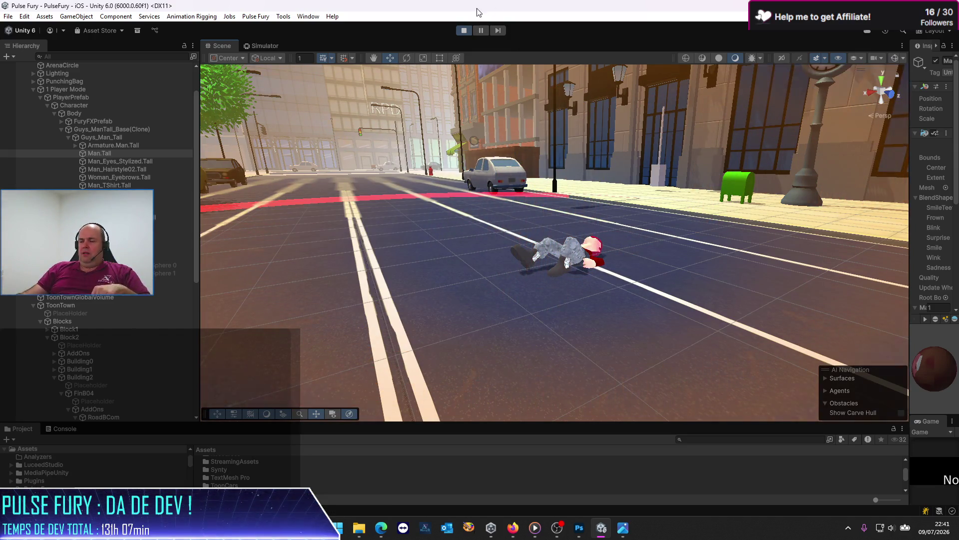
Frame the Man.Tall character and hide the headVisual sphere above its head
double_click(86, 152)
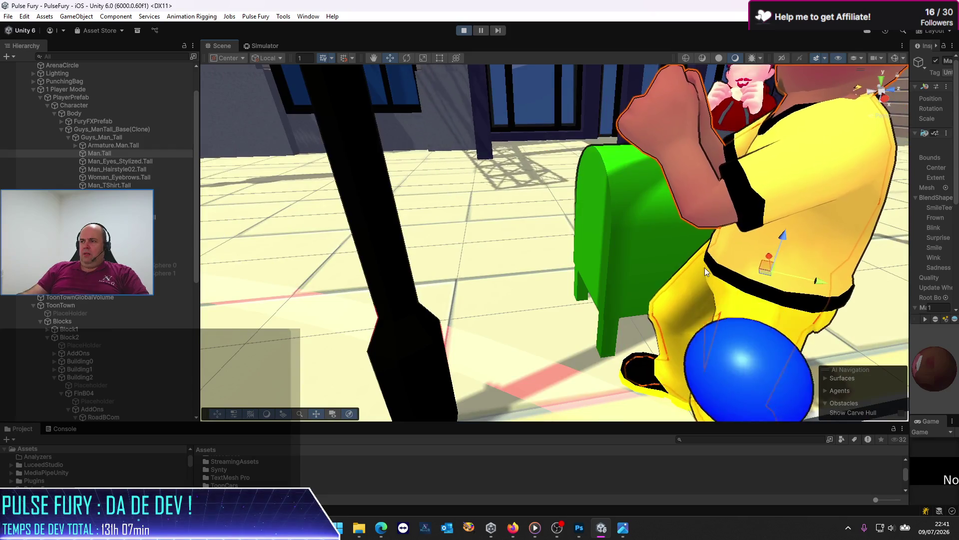
mouse_move(704, 268)
left_mouse_down()
mouse_move(519, 211)
mouse_move(493, 238)
mouse_move(449, 257)
mouse_move(536, 280)
mouse_move(520, 288)
left_mouse_up()
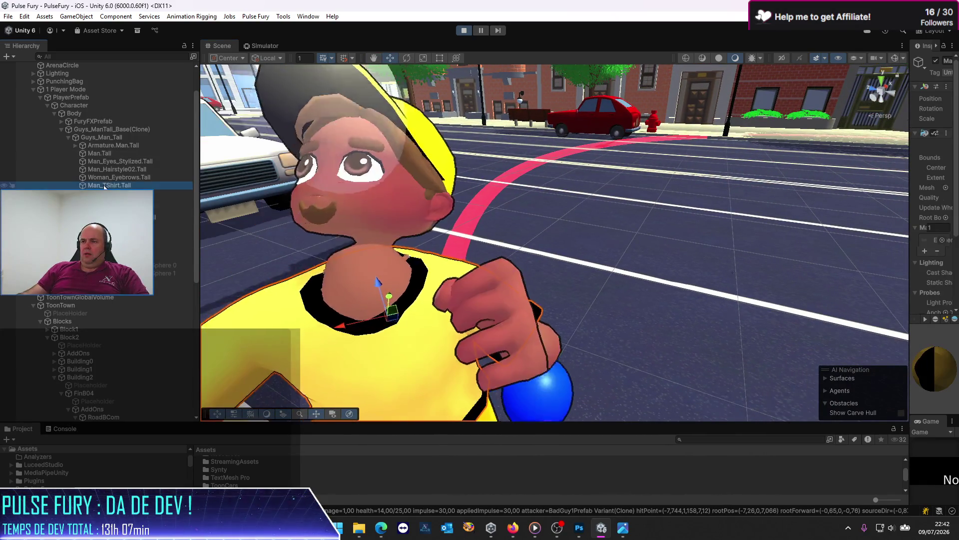
left_click_drag(333, 298, 460, 286)
scroll(460, 286, "down", 5)
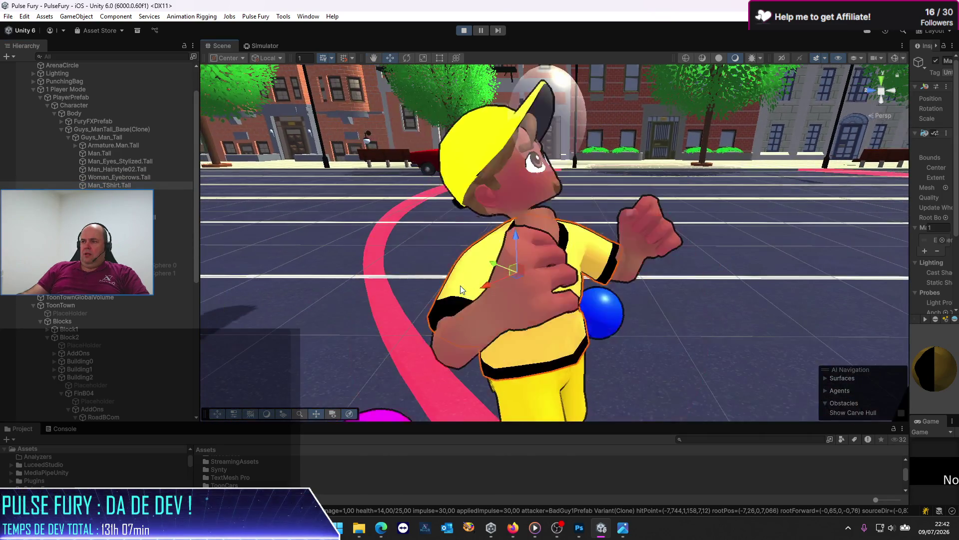
left_click(558, 98)
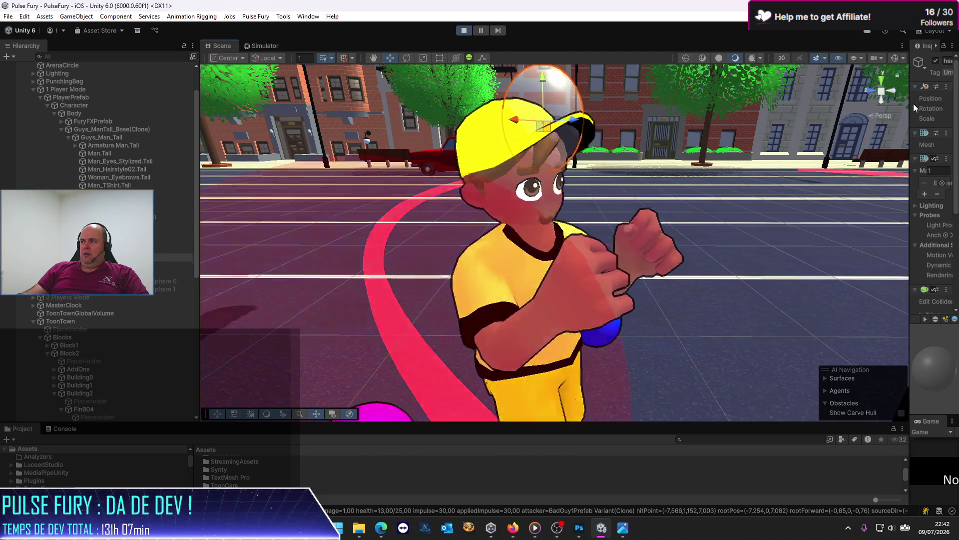
left_click_drag(910, 107, 799, 135)
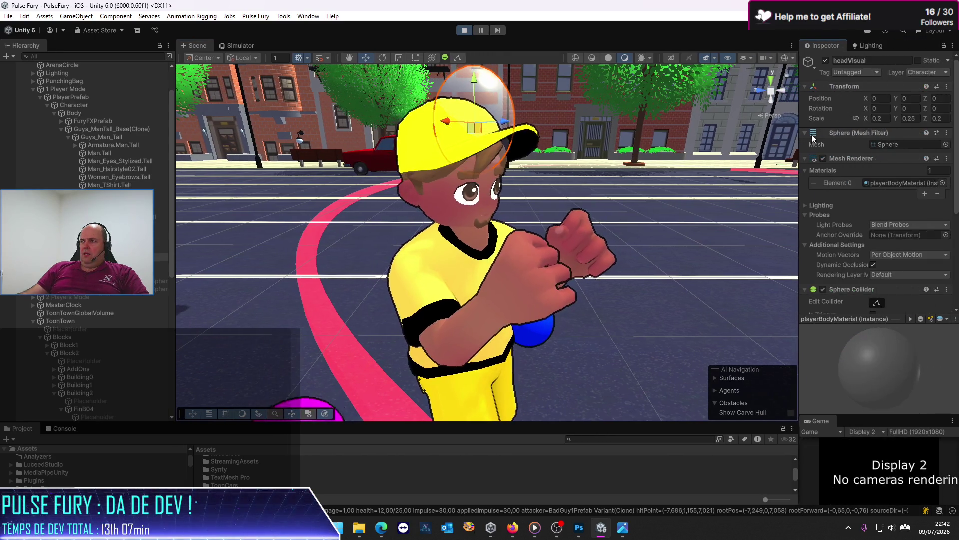
left_click(826, 61)
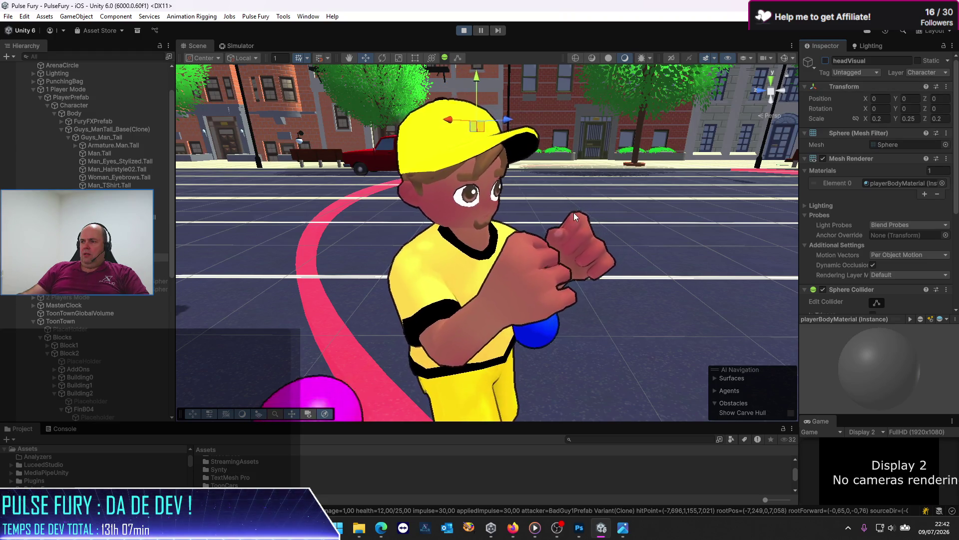
Pause the game, select the PlaceHolder object under ToonTown, and reframe the street view
left_click_drag(600, 284, 578, 278)
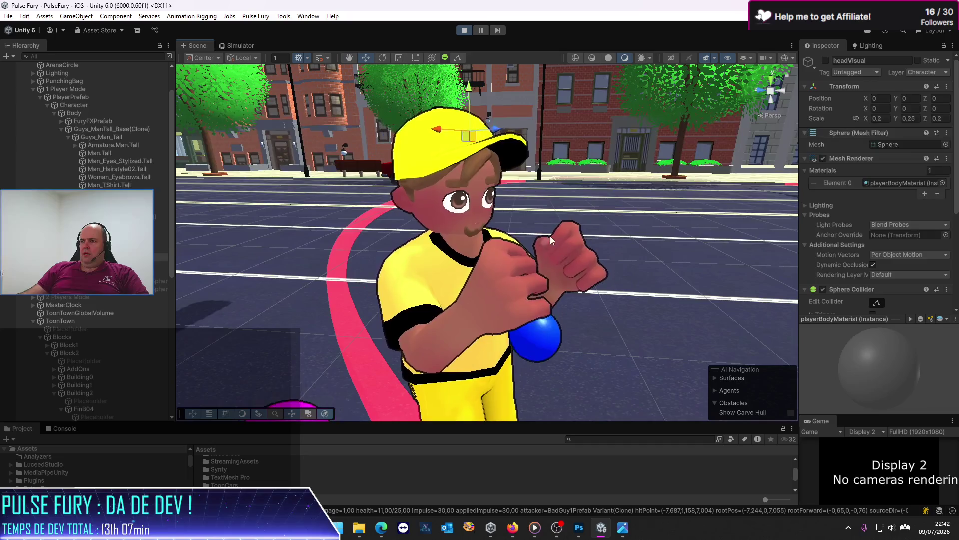
left_click(480, 32)
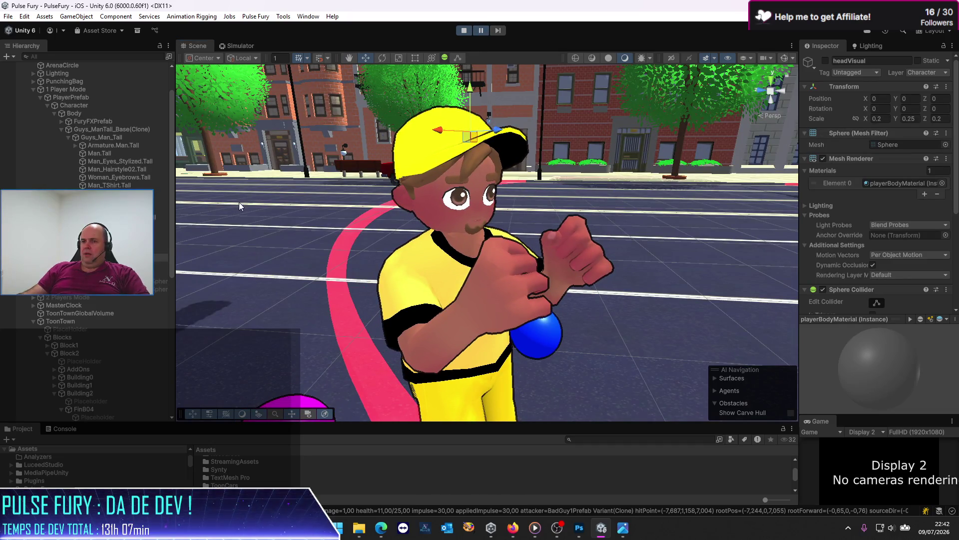
left_click(113, 327)
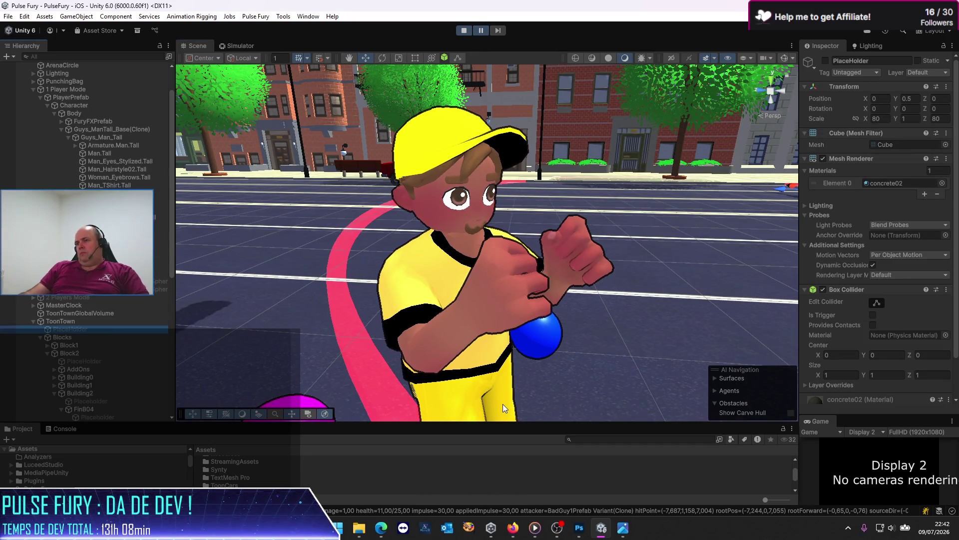
left_click_drag(516, 346, 483, 340)
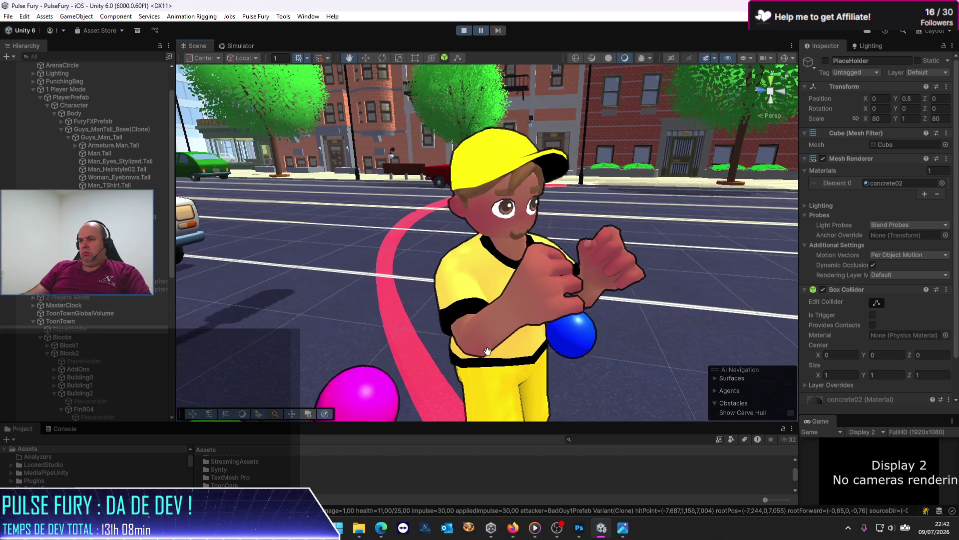
key("q")
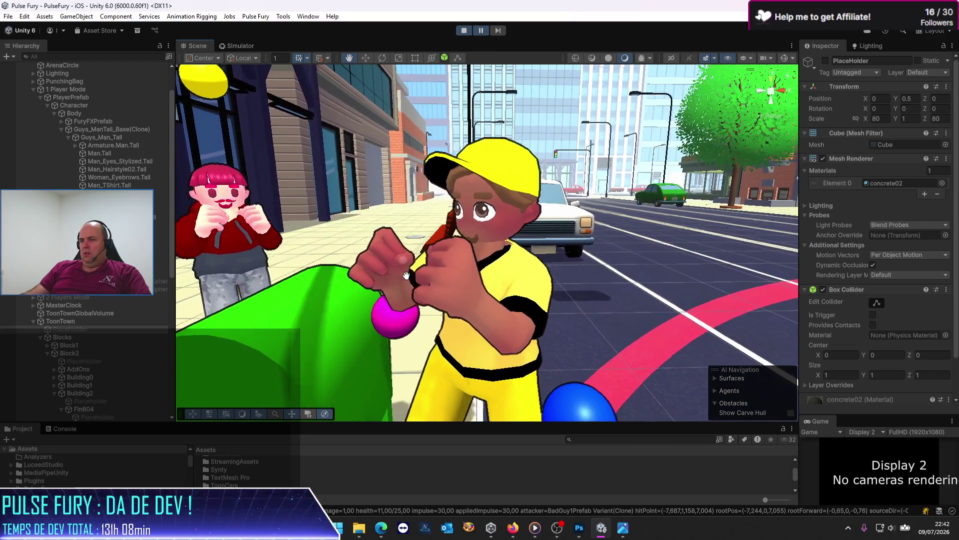
mouse_move(410, 276)
left_mouse_down()
mouse_move(497, 292)
mouse_move(463, 303)
left_mouse_up()
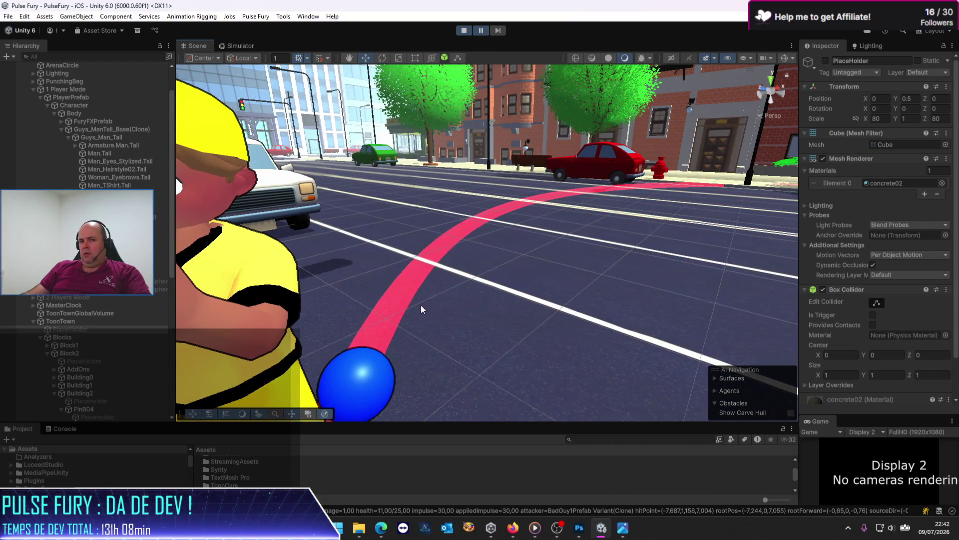
Bring the File Explorer window on the Pulse Fury data_src Assets folder to the front
key("alt+Tab")
key("alt+Tab")
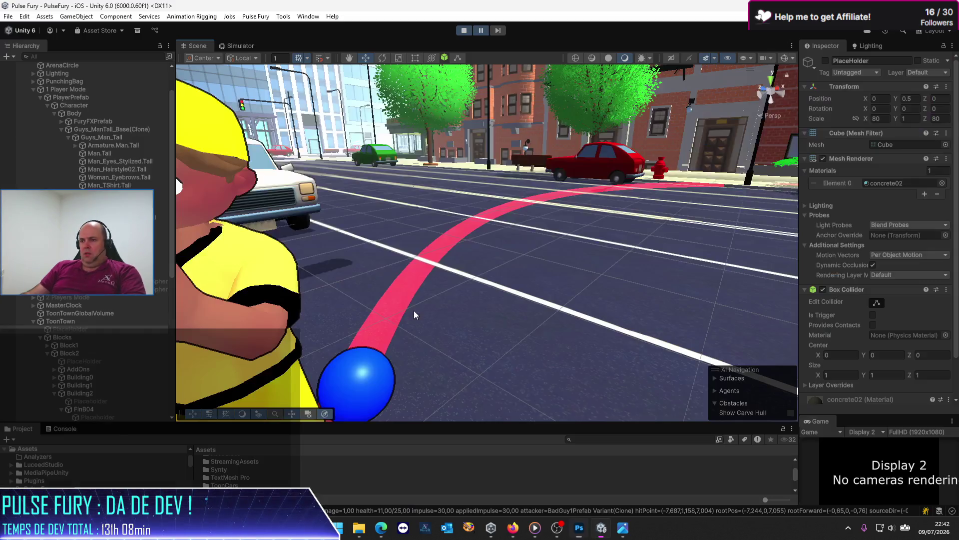
key("alt+Tab")
key("Tab")
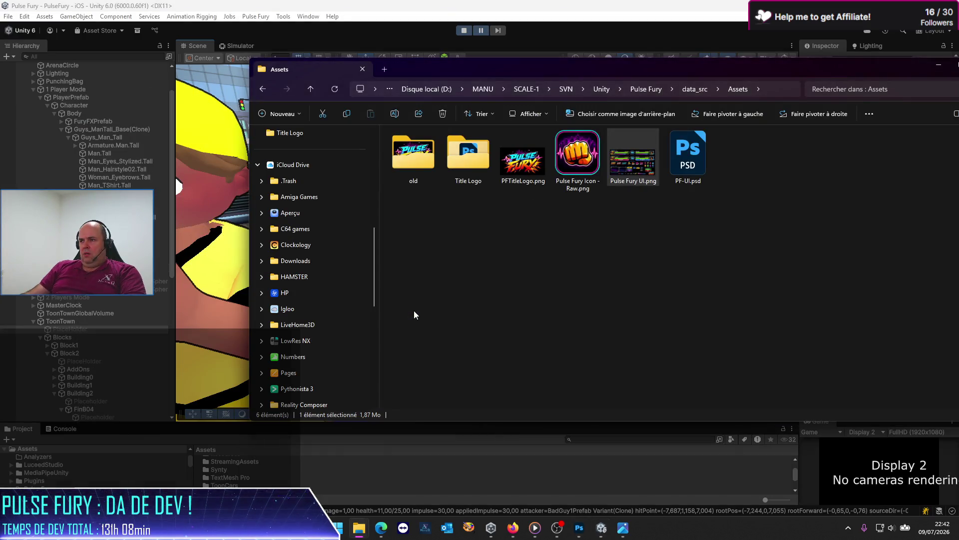
Preview Pulse Fury UI.png in Windows Photos, close it, and return to Unity
double_click(643, 164)
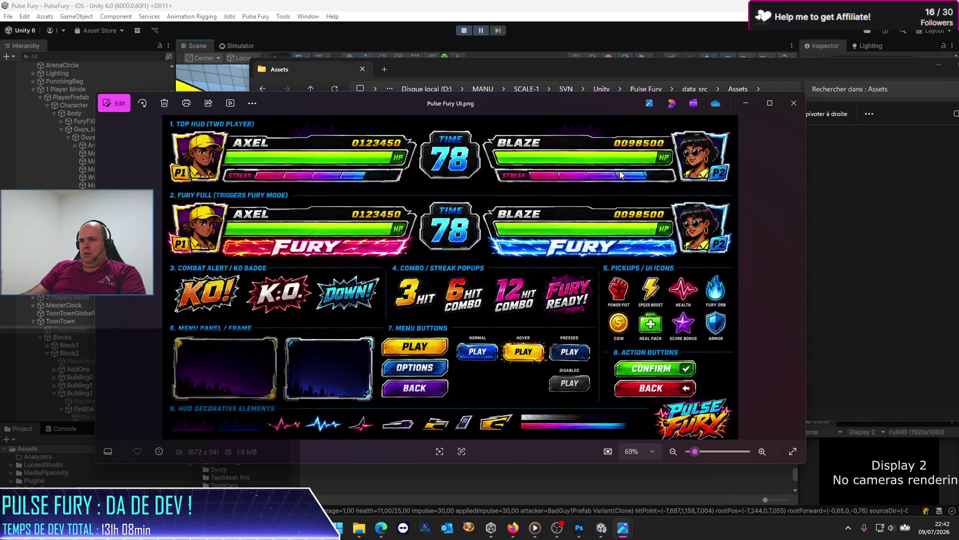
key("Escape")
key("alt+Tab")
key("Tab")
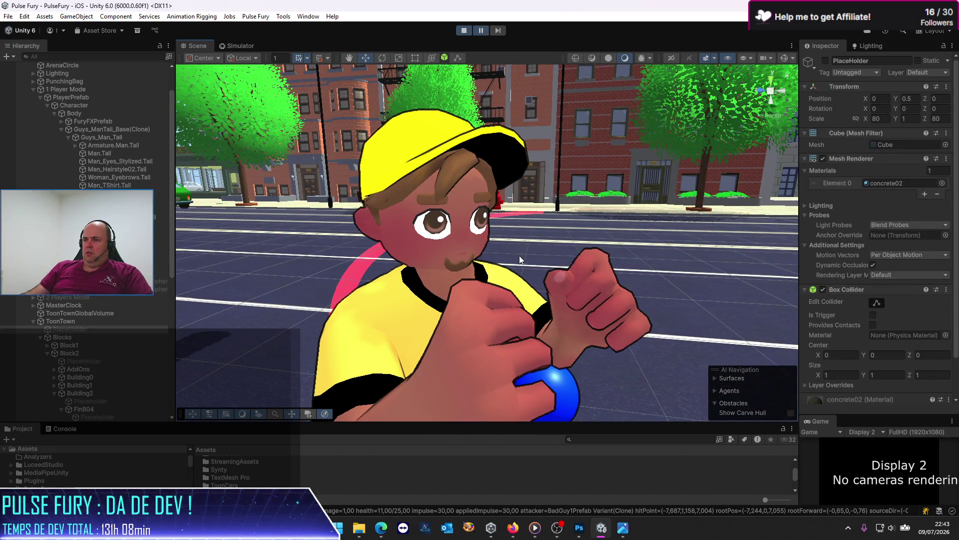
Snip a screenshot of the yellow-capped fighter's head and shoulders from the Scene view
key("q")
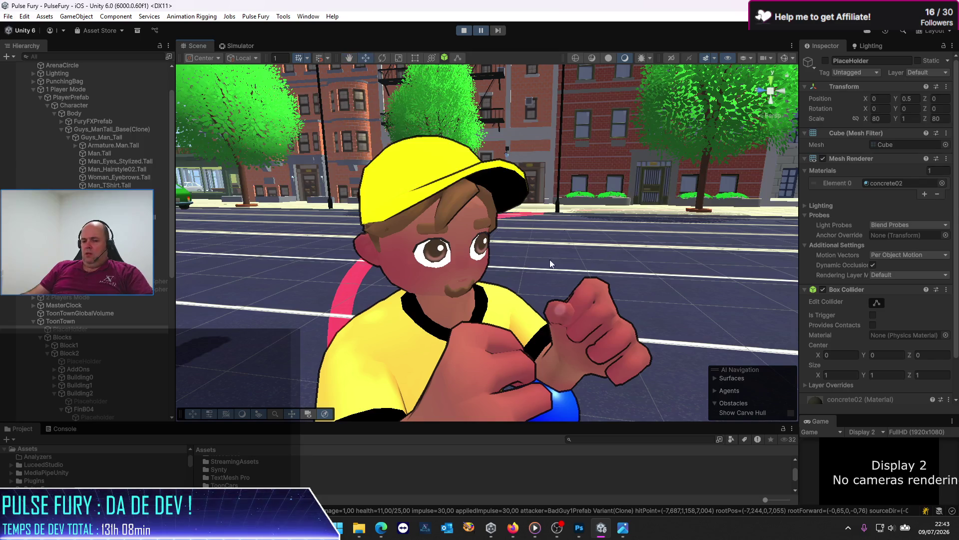
key("super+shift+s")
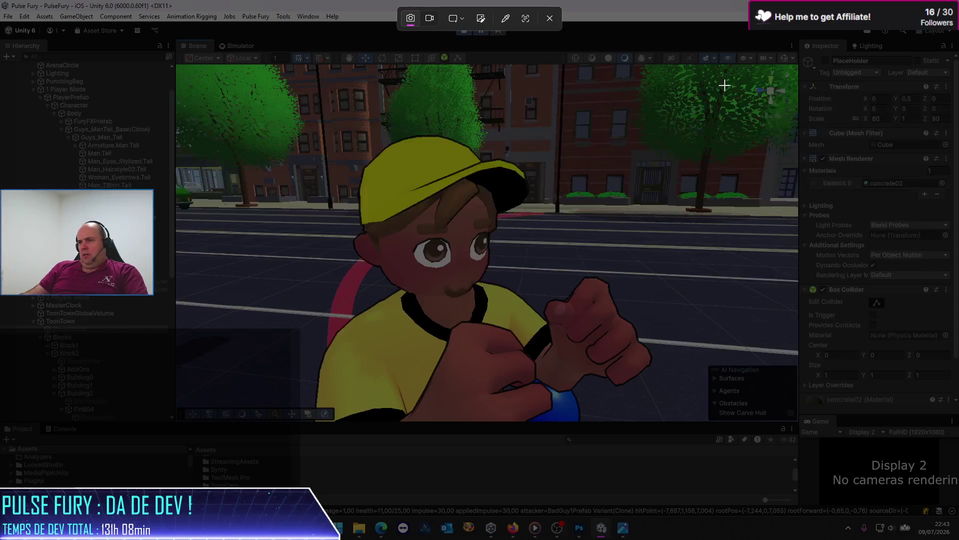
left_click_drag(308, 107, 545, 316)
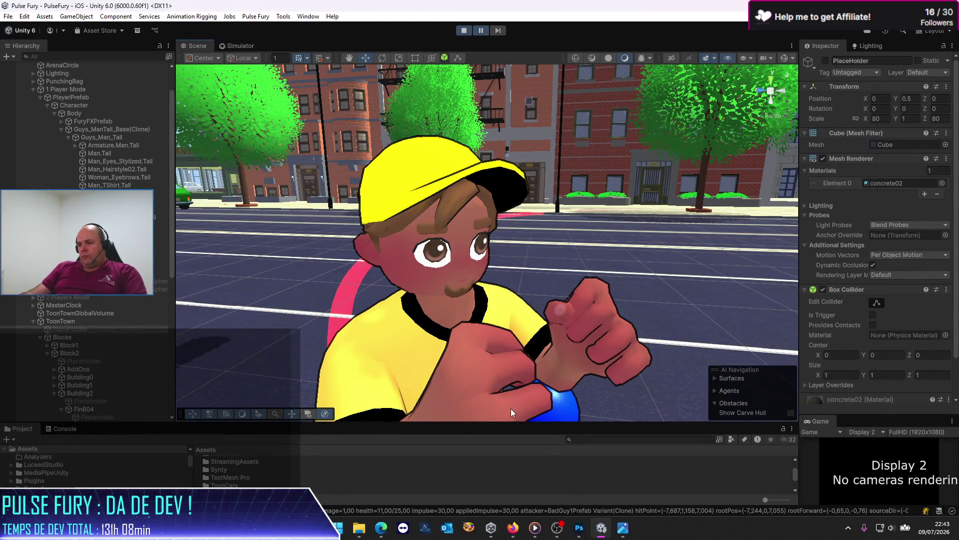
Paste the fighter screenshot in place into PF-UI.psd as new layer Calque 3
mouse_move(529, 527)
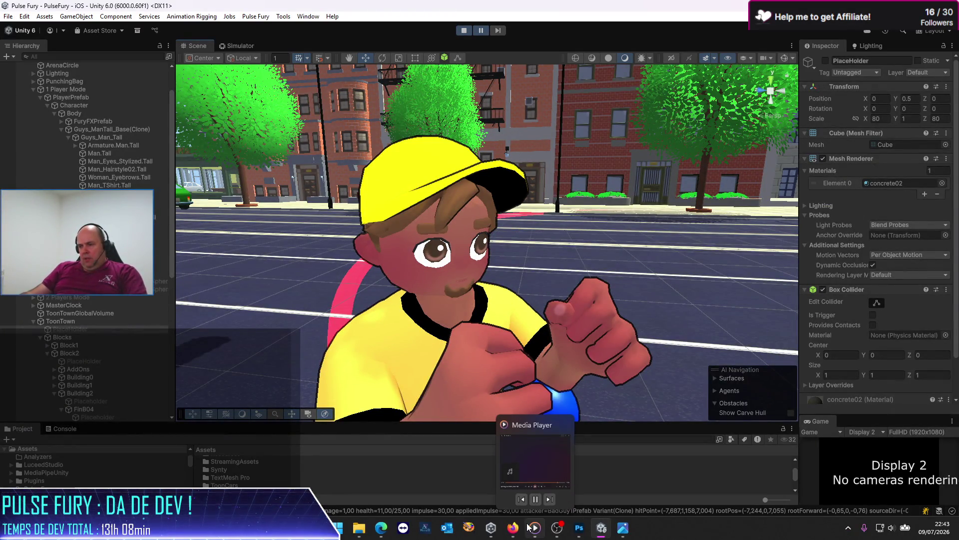
left_click(579, 533)
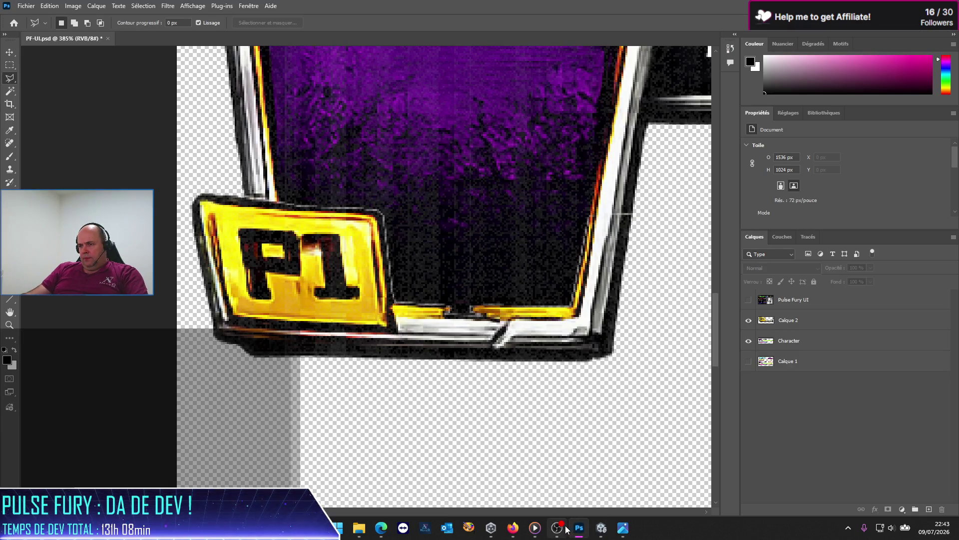
mouse_move(563, 531)
left_click(50, 6)
mouse_move(68, 107)
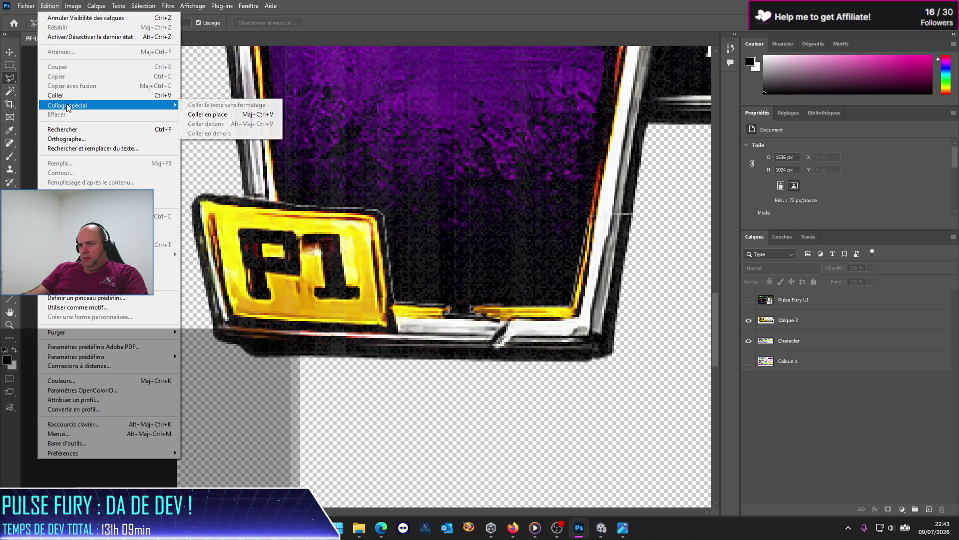
left_click(232, 116)
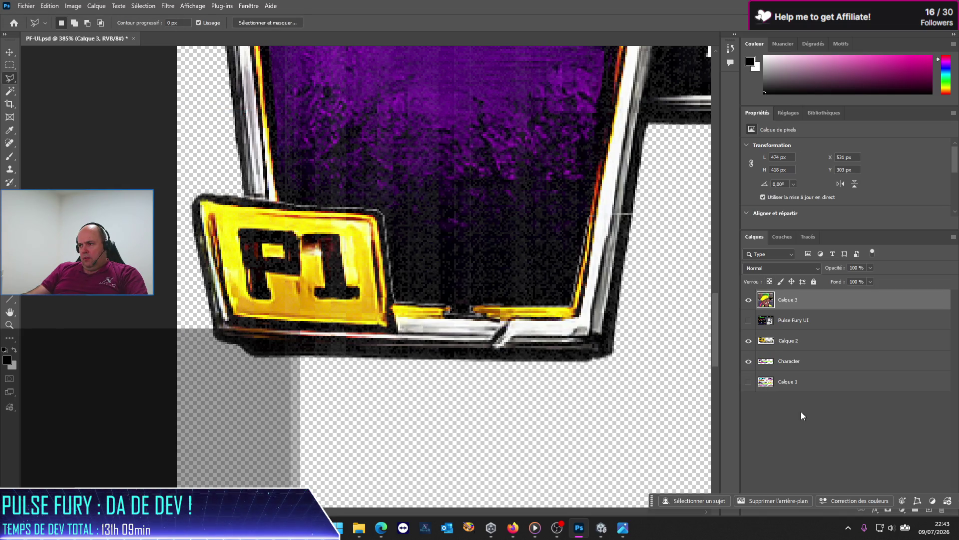
Nudge the Calque 3 character image upward and scroll around the canvas to inspect it
left_click(801, 424)
left_click(799, 303)
key("ctrl+Up")
key("ctrl+Up")
key("ctrl+Up")
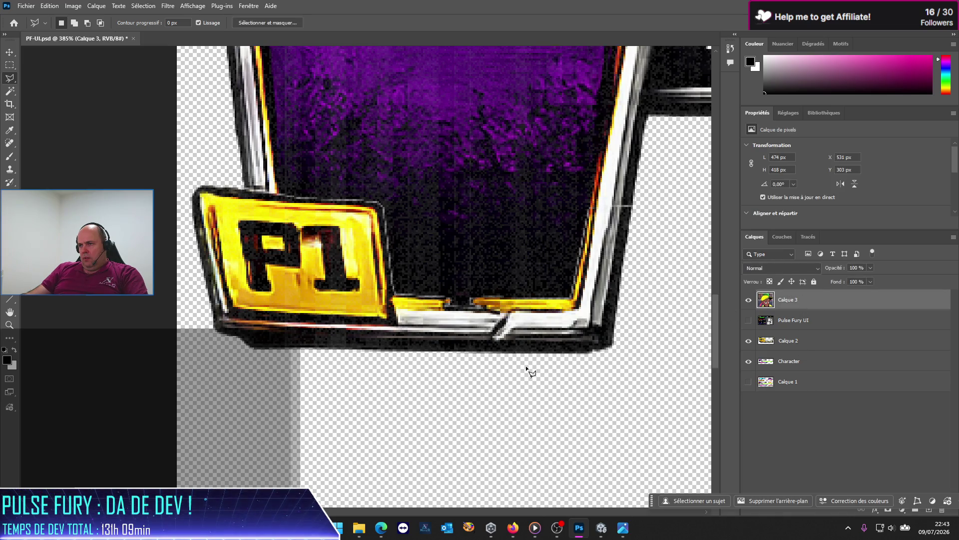
scroll(529, 372, "up", 3)
scroll(529, 372, "right", 2)
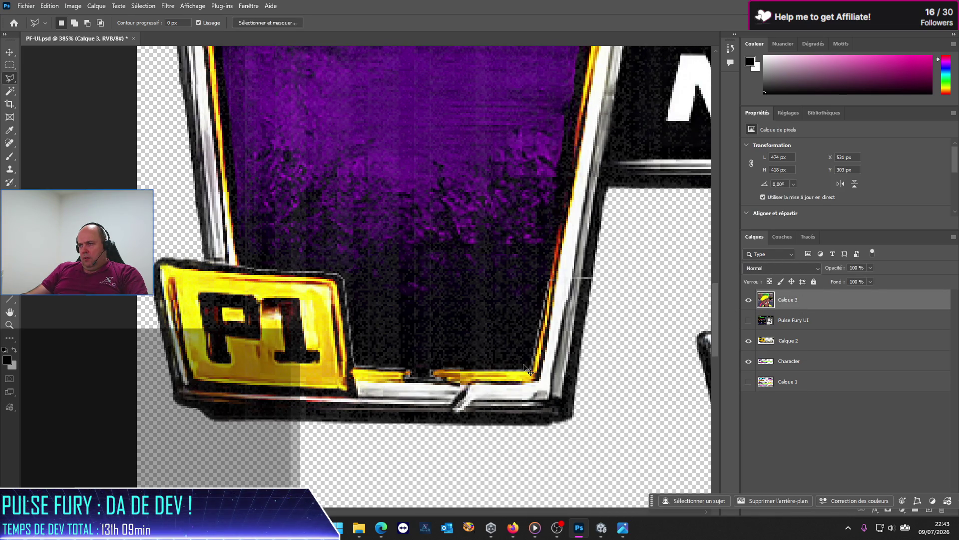
scroll(528, 370, "down", 10)
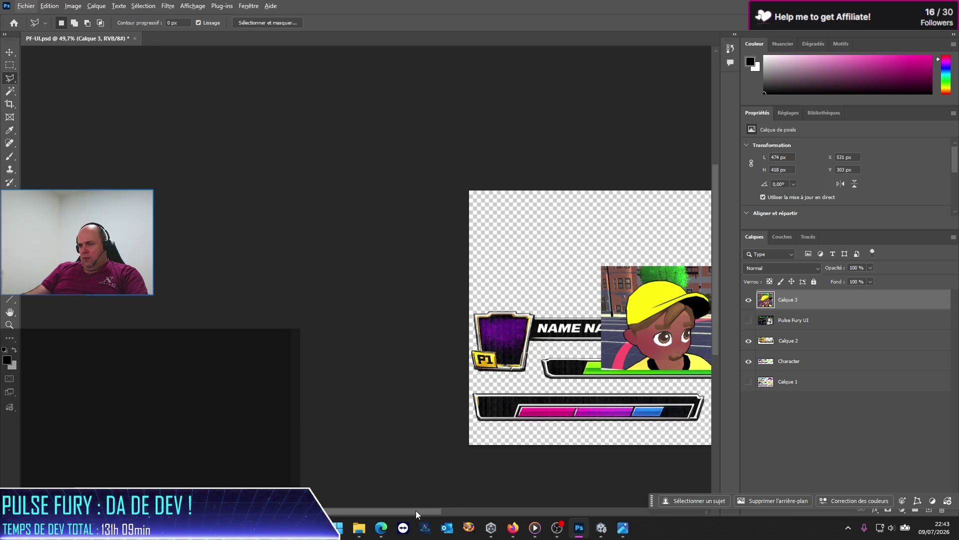
left_click_drag(416, 511, 514, 507)
scroll(387, 360, "up", 5)
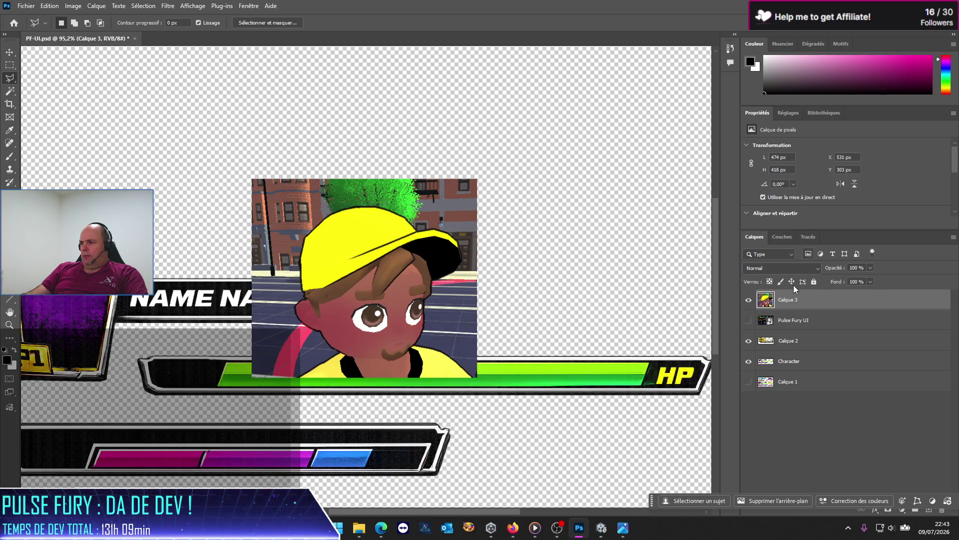
Delete the pasted Calque 3 layer
left_click(812, 344)
left_click(814, 308)
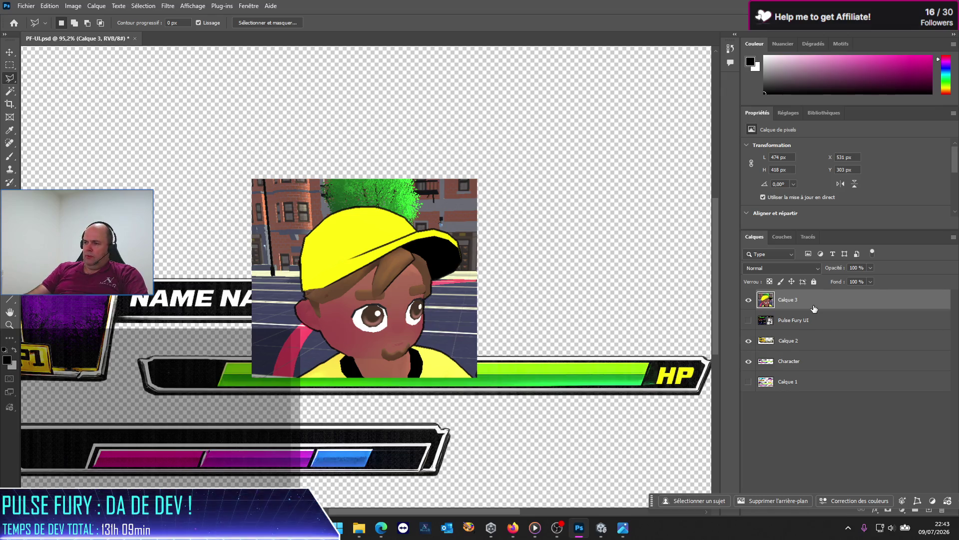
key("Delete")
Back in Unity, pan the Scene view, then resume and pause the game
left_click(600, 528)
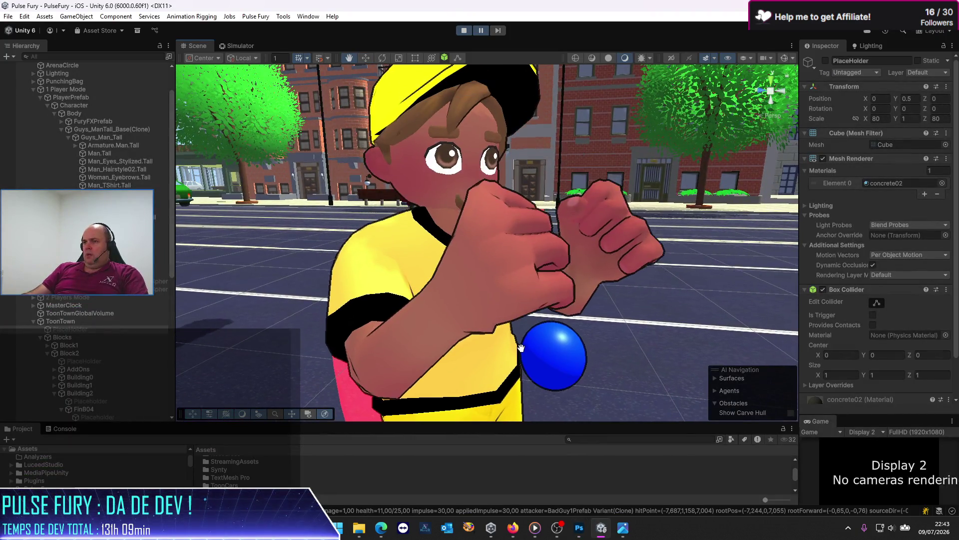
mouse_move(515, 365)
left_mouse_down()
mouse_move(526, 316)
mouse_move(513, 326)
mouse_move(593, 329)
mouse_move(542, 343)
left_mouse_up()
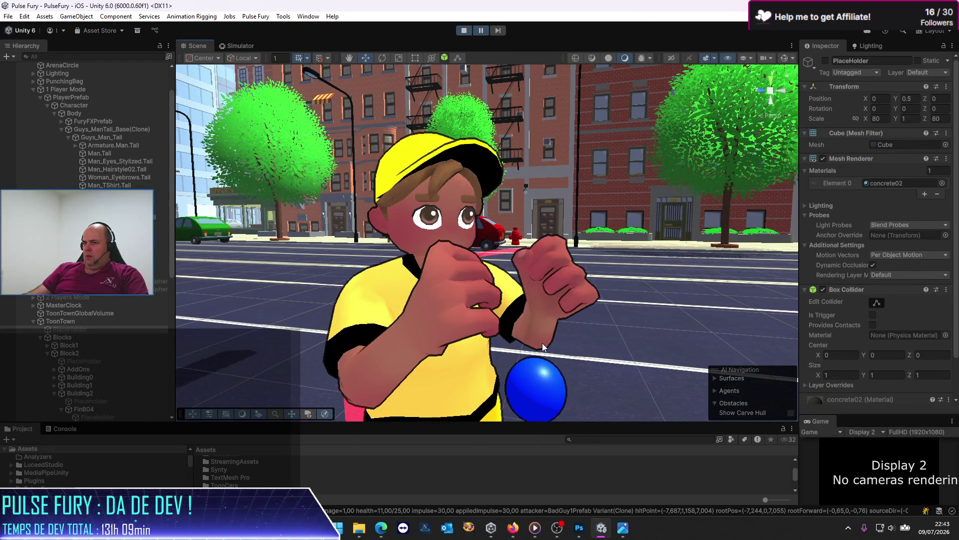
left_click(482, 31)
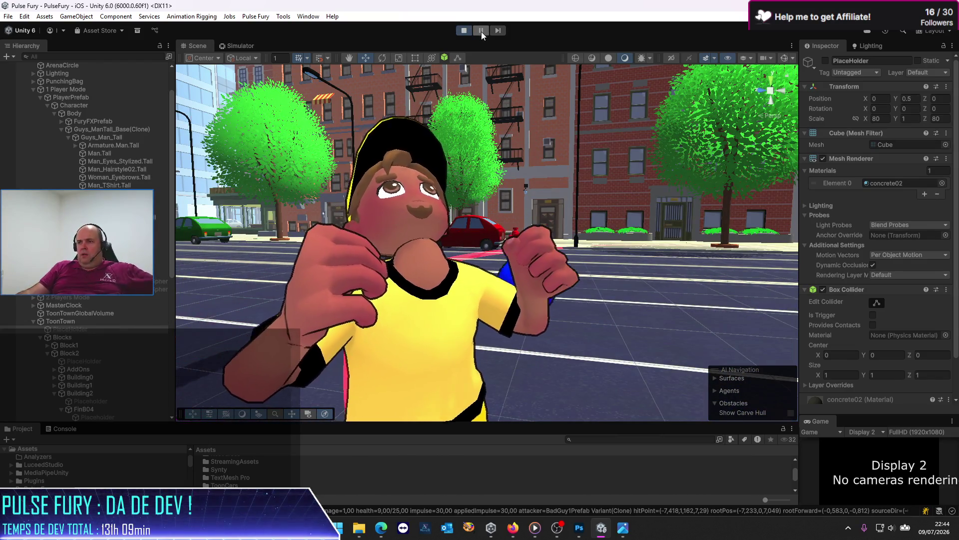
left_click(481, 33)
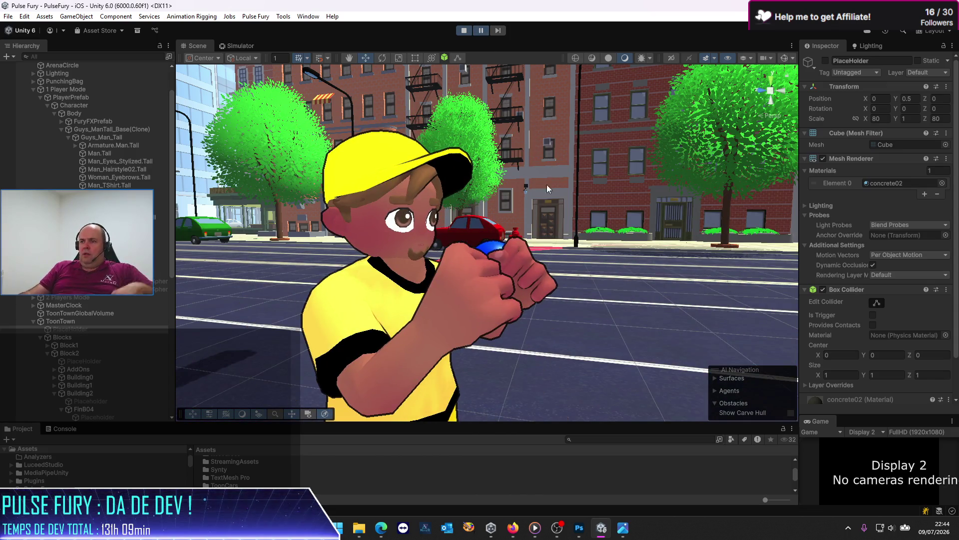
Centre the boxer in the Scene view, then show the game in the iPhone Simulator
mouse_move(534, 247)
left_mouse_down()
mouse_move(468, 315)
mouse_move(452, 315)
left_mouse_up()
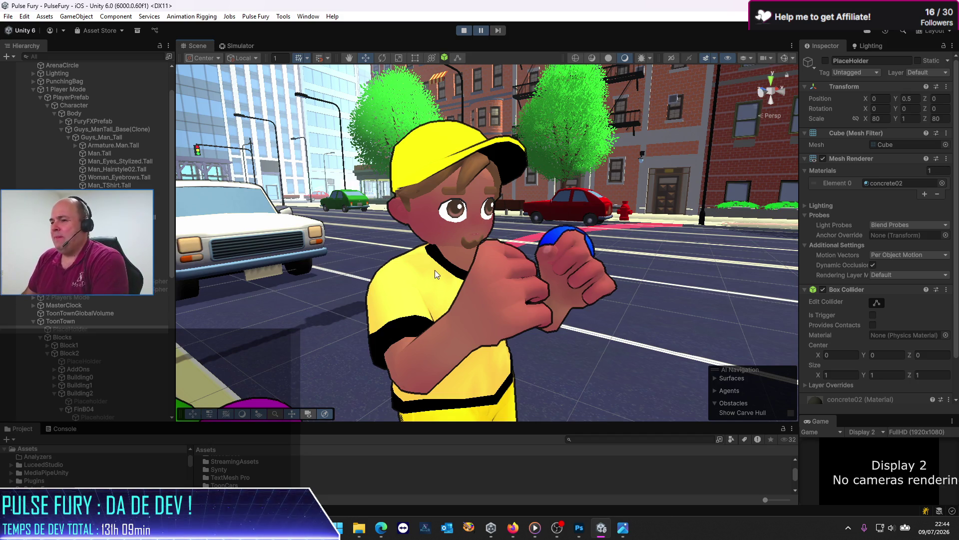
scroll(435, 271, "down", 5)
scroll(434, 271, "up", 5)
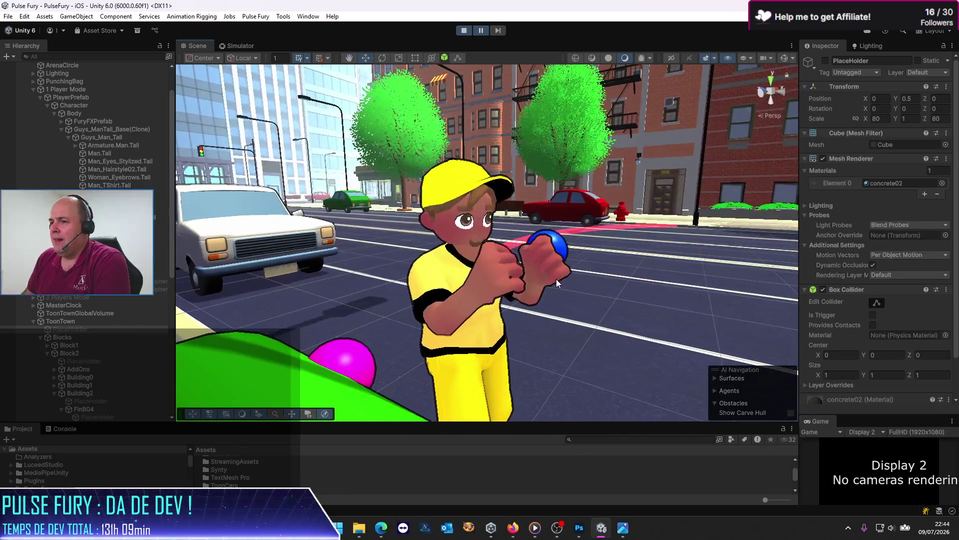
left_click_drag(544, 283, 561, 282)
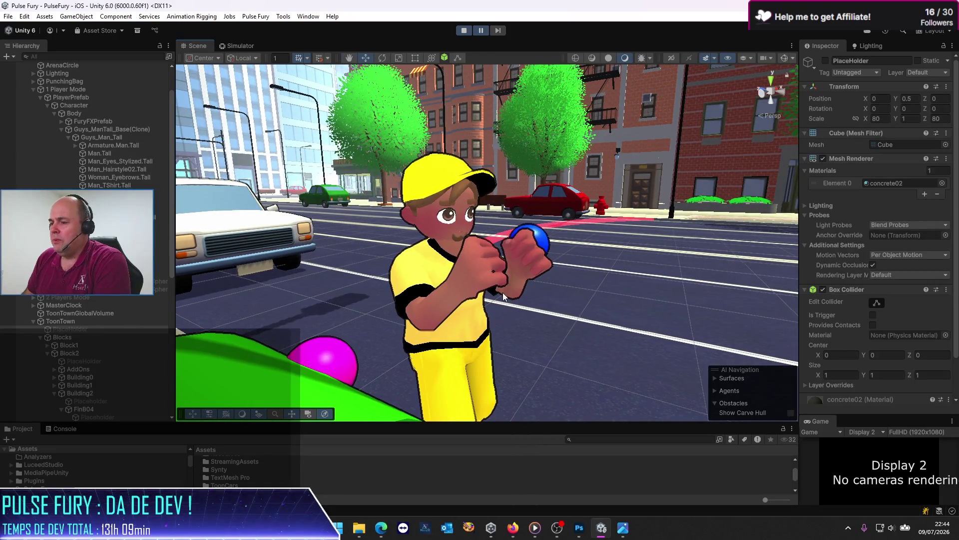
scroll(503, 292, "up", 5)
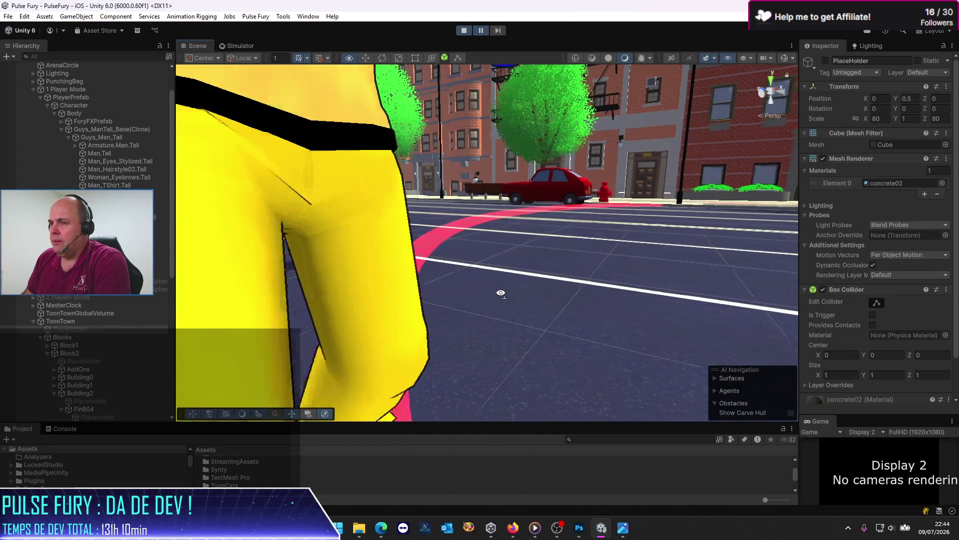
scroll(471, 270, "down", 5)
scroll(470, 271, "up", 5)
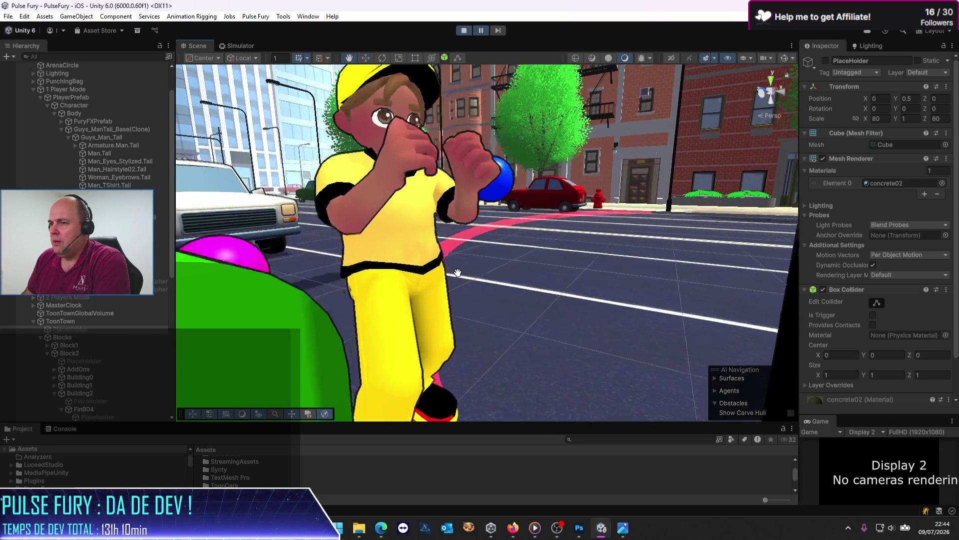
mouse_move(444, 300)
left_mouse_down()
mouse_move(469, 294)
mouse_move(391, 290)
mouse_move(499, 200)
left_mouse_up()
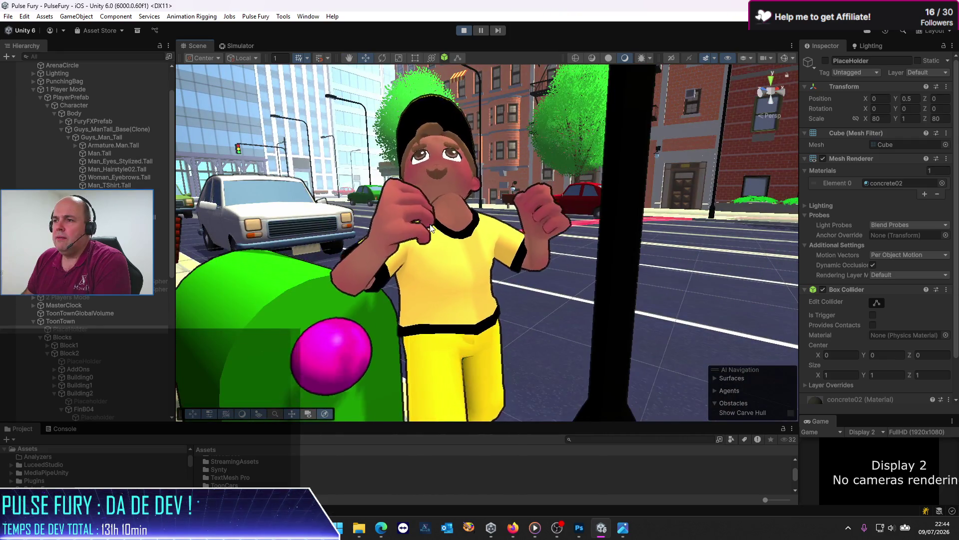
left_click(249, 45)
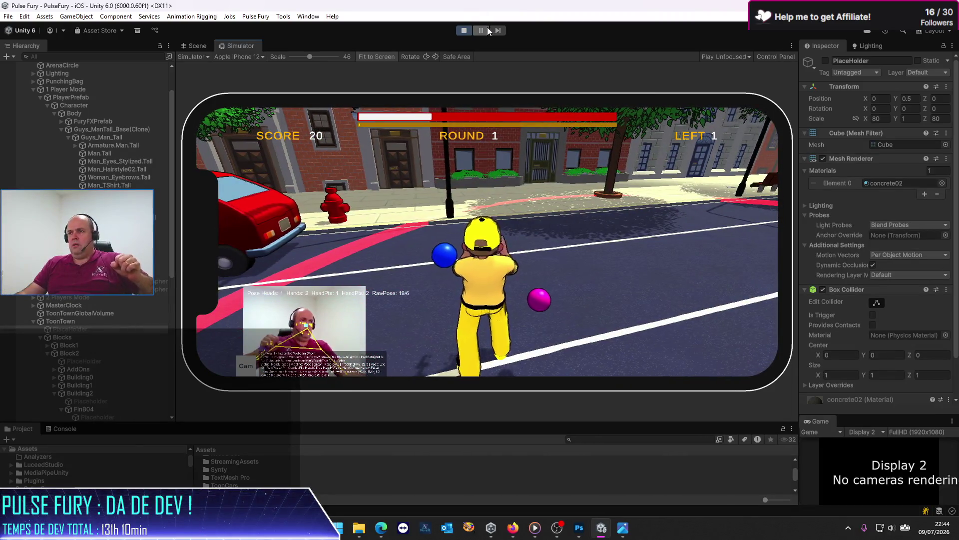
Pause, resume and re-pause PulseFury, then switch from the Simulator to the Scene view
left_click(484, 30)
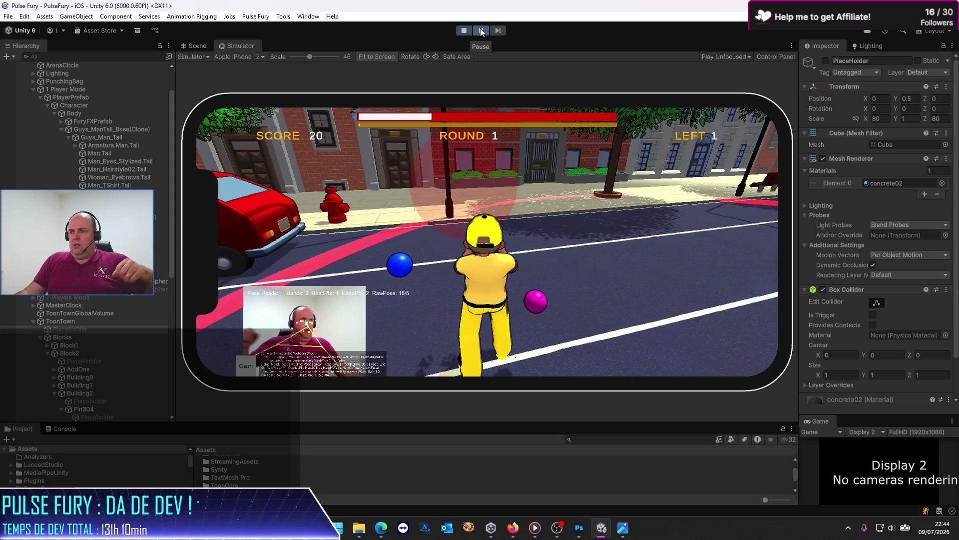
left_click(481, 30)
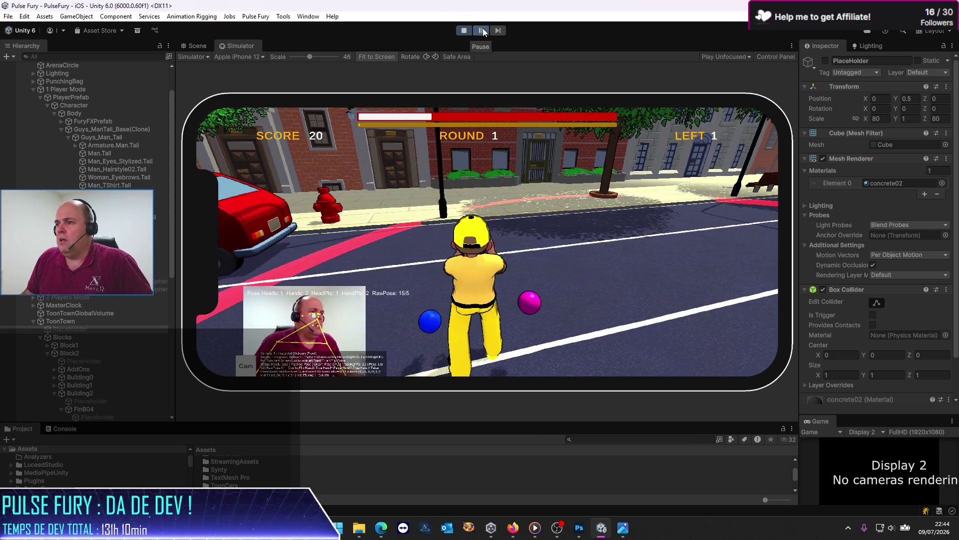
left_click(482, 28)
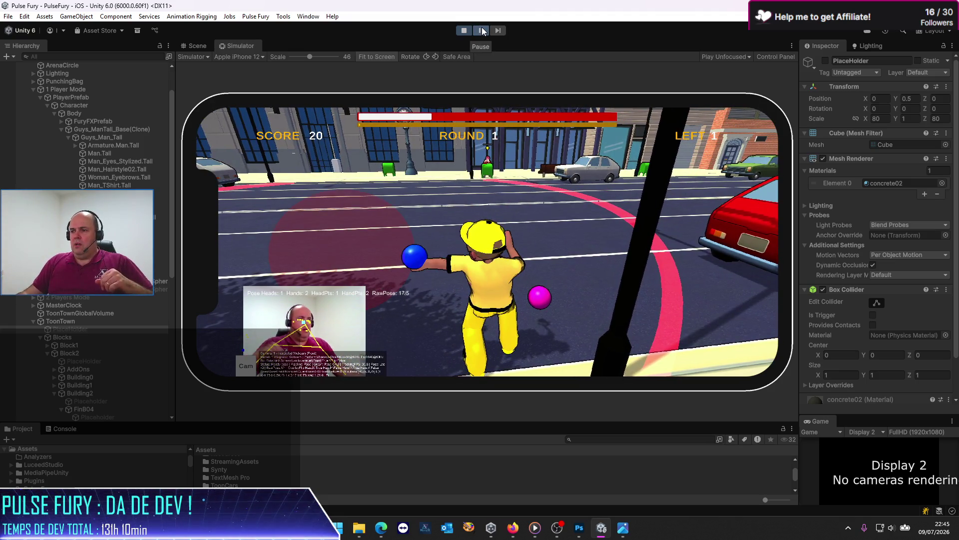
left_click(481, 29)
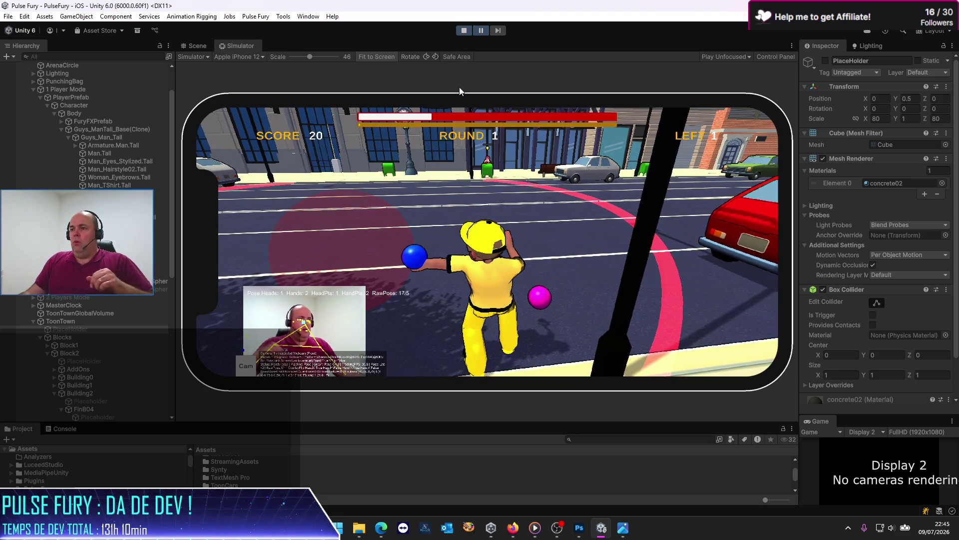
left_click(199, 46)
Zoom and pan the Unity Scene view to frame the yellow-capped character up close
scroll(638, 185, "up", 10)
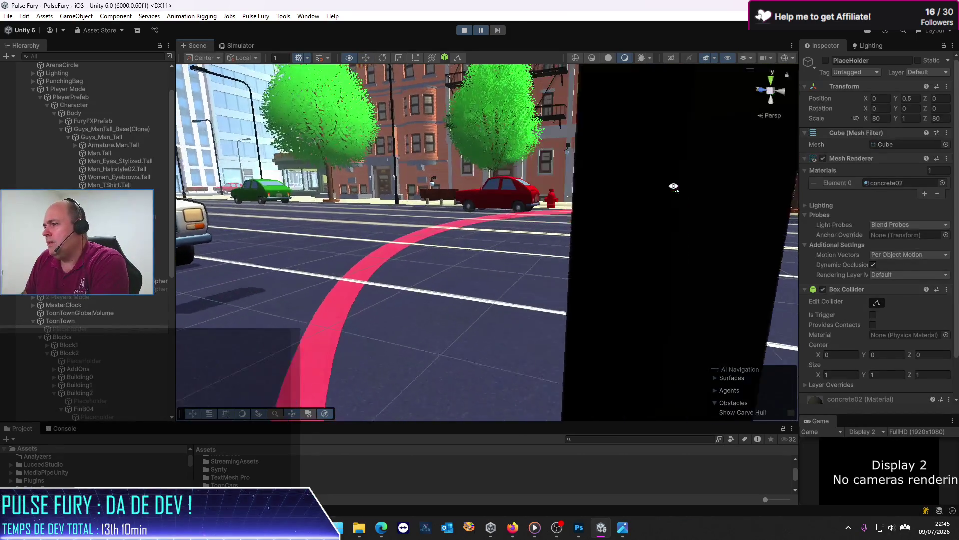
mouse_move(601, 194)
left_mouse_down()
mouse_move(423, 262)
mouse_move(390, 289)
mouse_move(496, 216)
mouse_move(398, 229)
mouse_move(520, 292)
mouse_move(532, 287)
left_mouse_up()
scroll(422, 261, "up", 10)
scroll(416, 222, "up", 3)
scroll(513, 268, "up", 5)
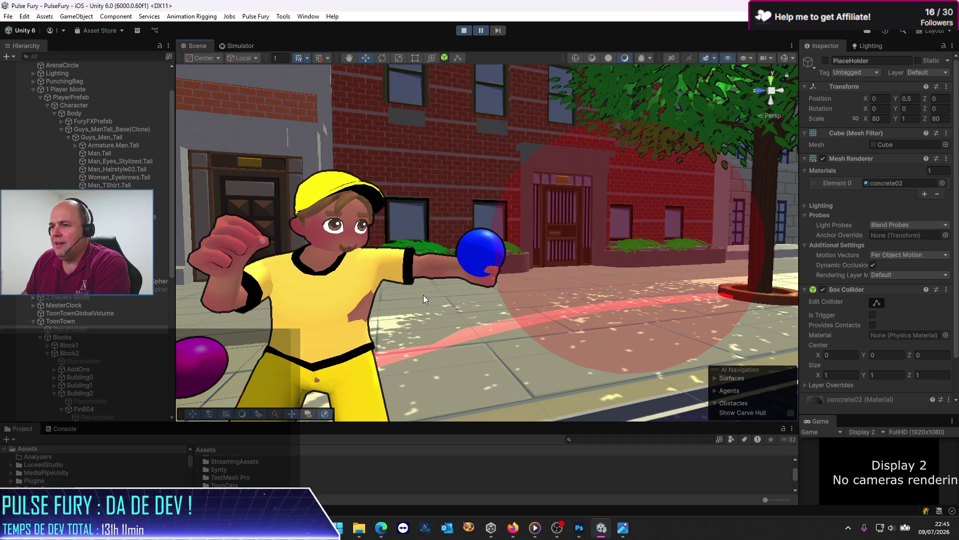
mouse_move(424, 300)
left_mouse_down()
mouse_move(446, 302)
mouse_move(427, 311)
mouse_move(433, 298)
left_mouse_up()
scroll(441, 303, "up", 2)
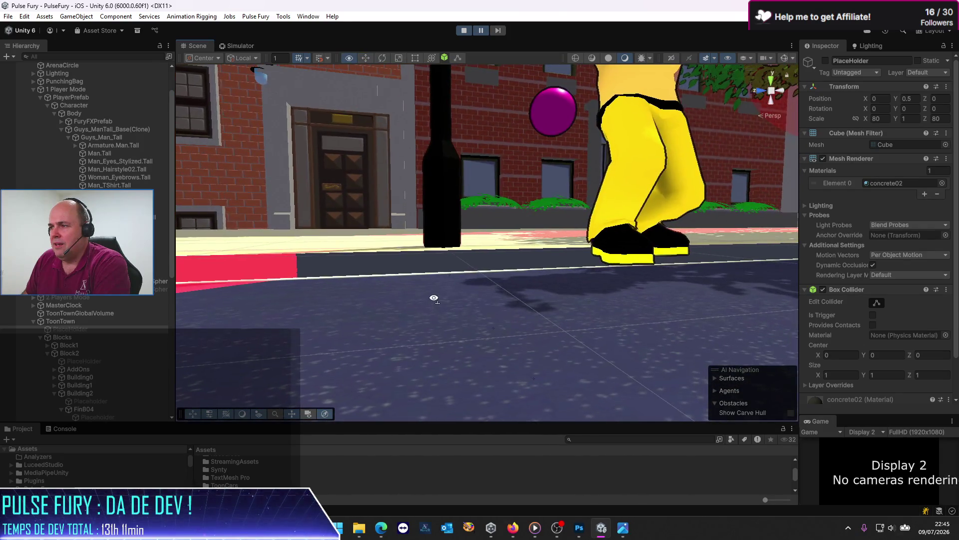
left_click_drag(525, 272, 462, 335)
scroll(476, 234, "up", 5)
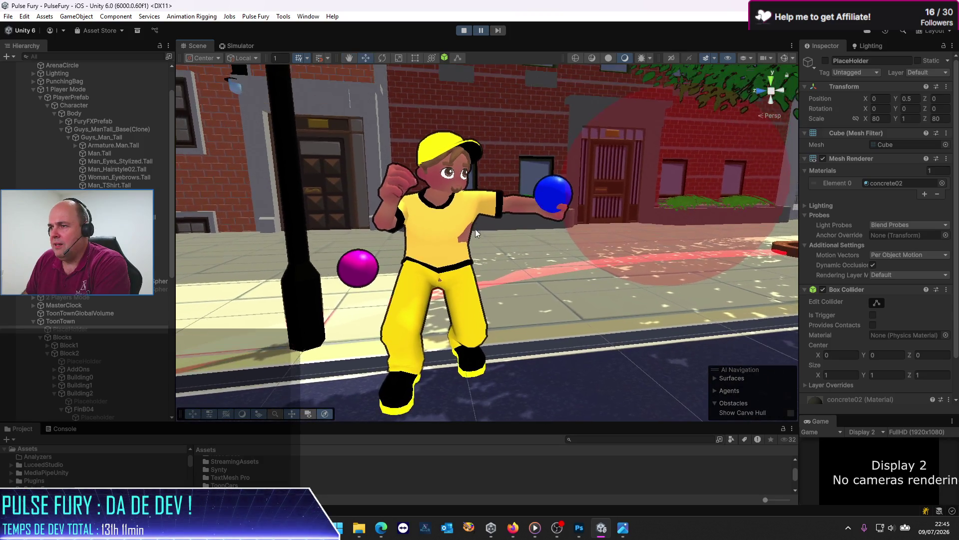
scroll(475, 235, "down", 6)
scroll(460, 241, "up", 2)
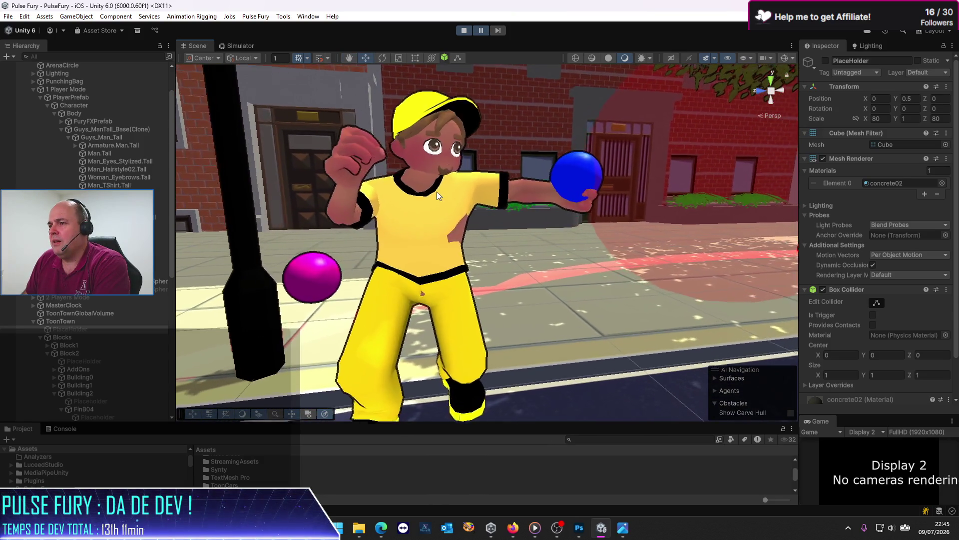
left_click_drag(430, 199, 428, 210)
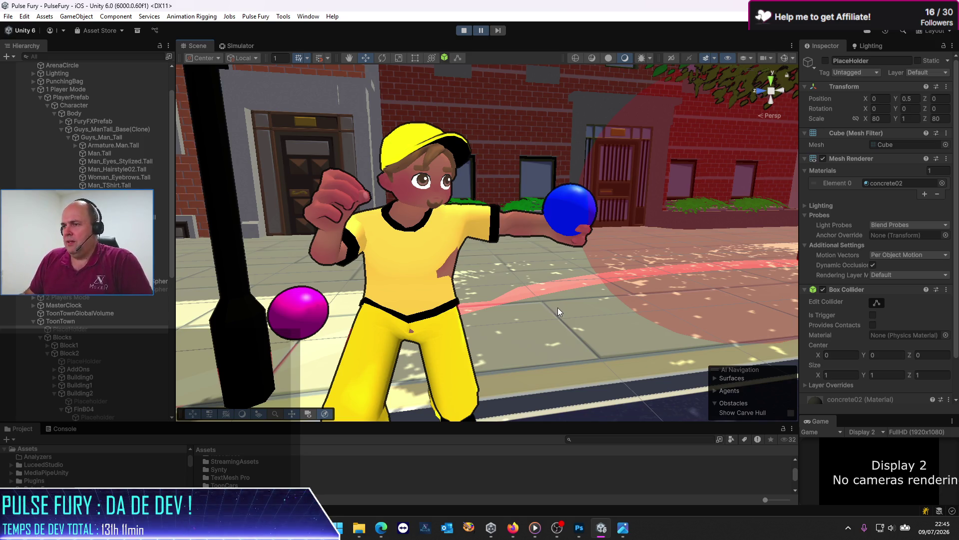
Fine-tune the zoom and snip a screenshot of the character's head and torso
scroll(476, 241, "up", 3)
scroll(477, 241, "down", 1)
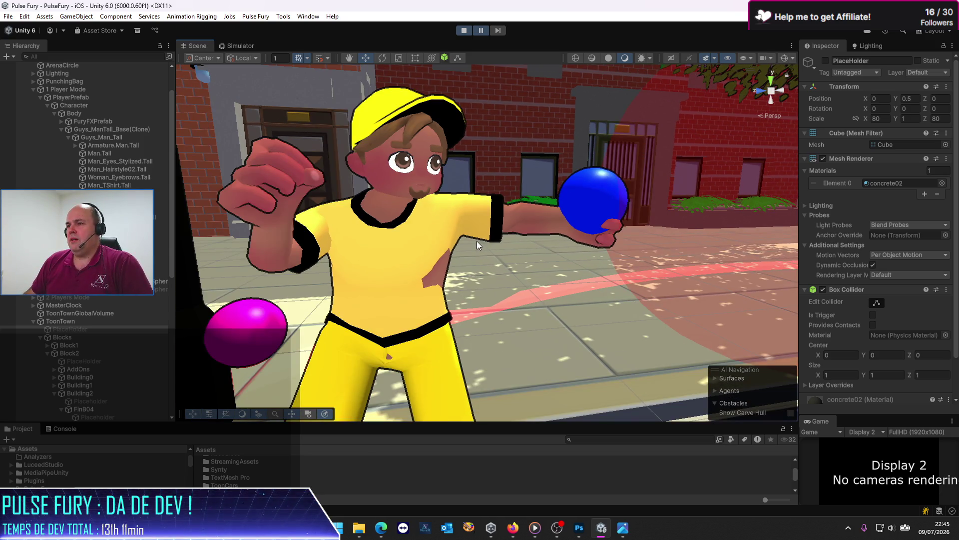
scroll(477, 241, "down", 3)
scroll(469, 250, "up", 2)
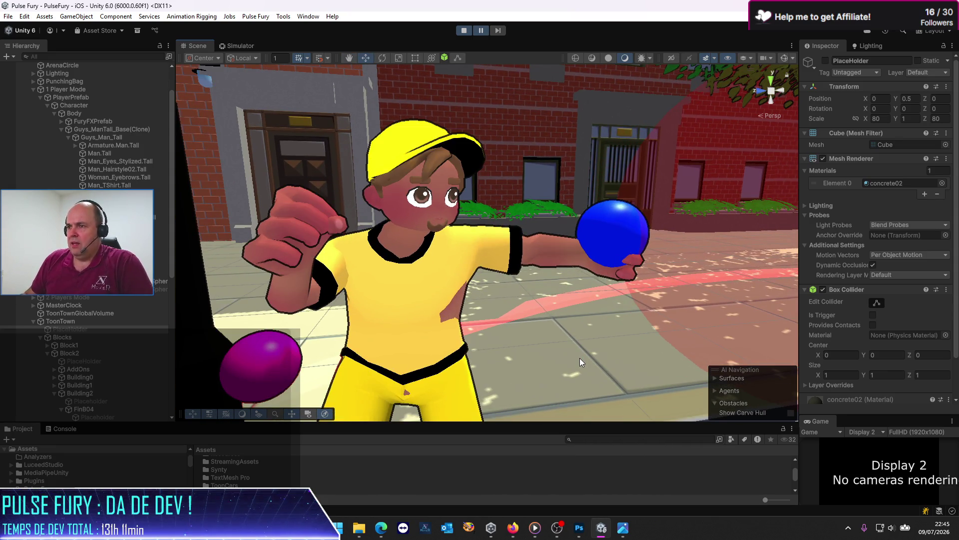
key("super+shift+s")
mouse_move(327, 90)
left_mouse_down()
mouse_move(466, 280)
mouse_move(509, 289)
mouse_move(510, 270)
left_mouse_up()
Paste the character screenshot into PF-UI.psd as a new layer and hide the HUD artwork
left_click(583, 534)
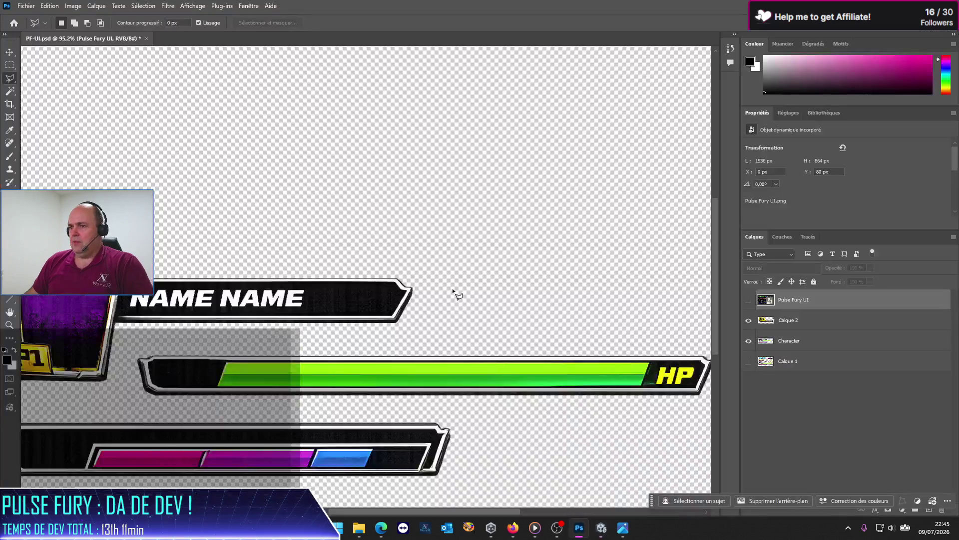
key("ctrl+v")
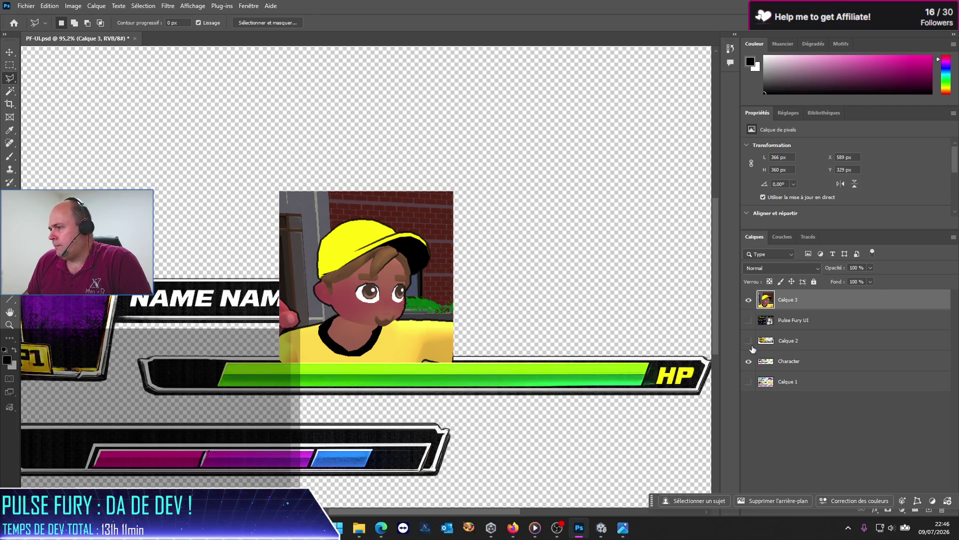
left_click(748, 361)
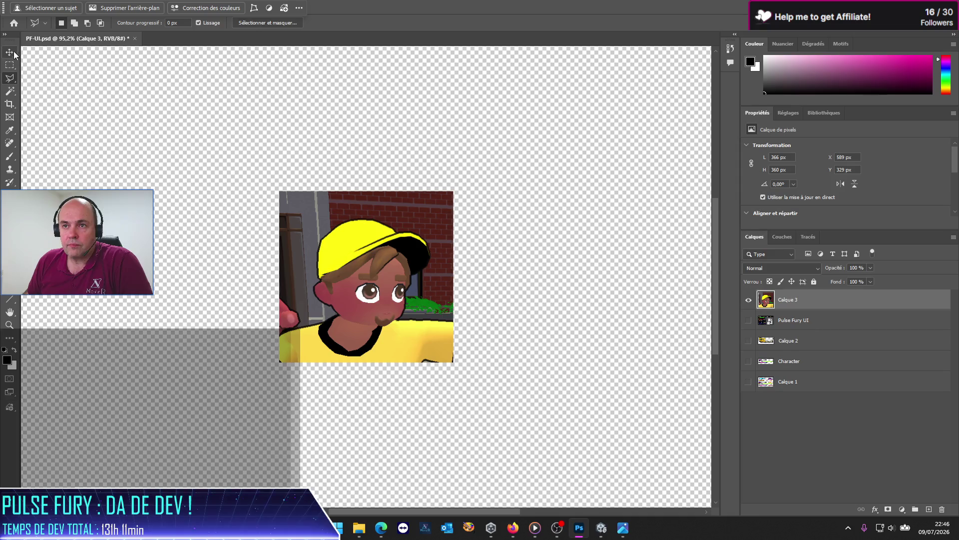
Select the grey wall and red brick background with the Magic Wand
left_click(10, 92)
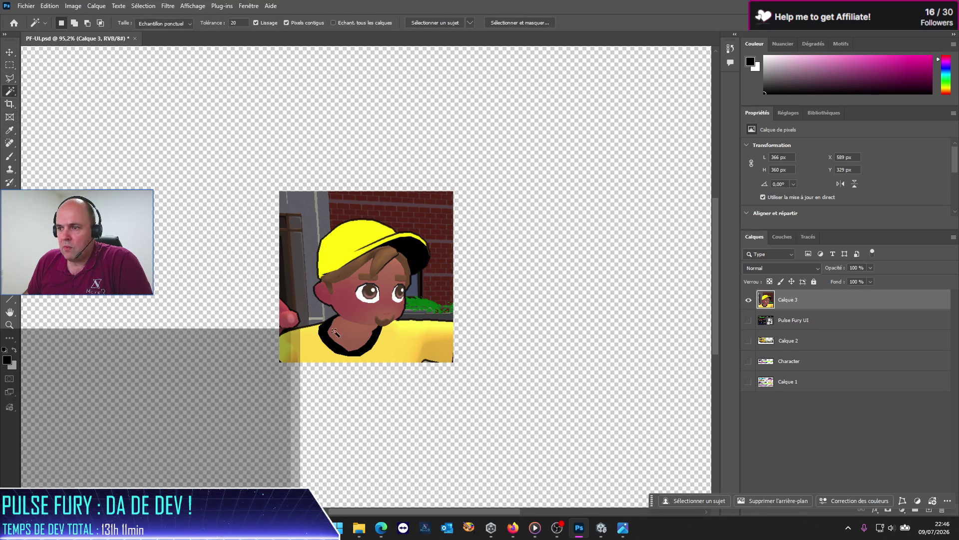
left_click(315, 312)
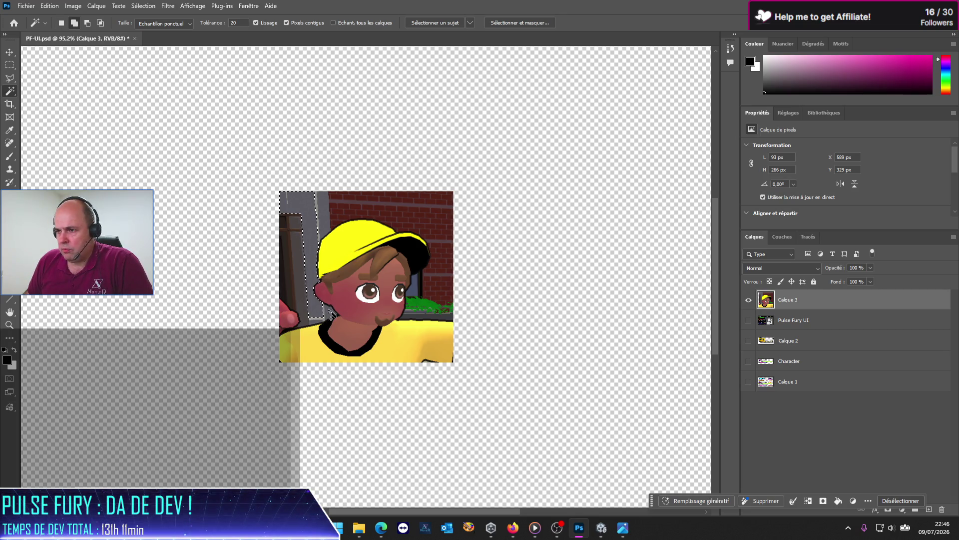
left_click(319, 323)
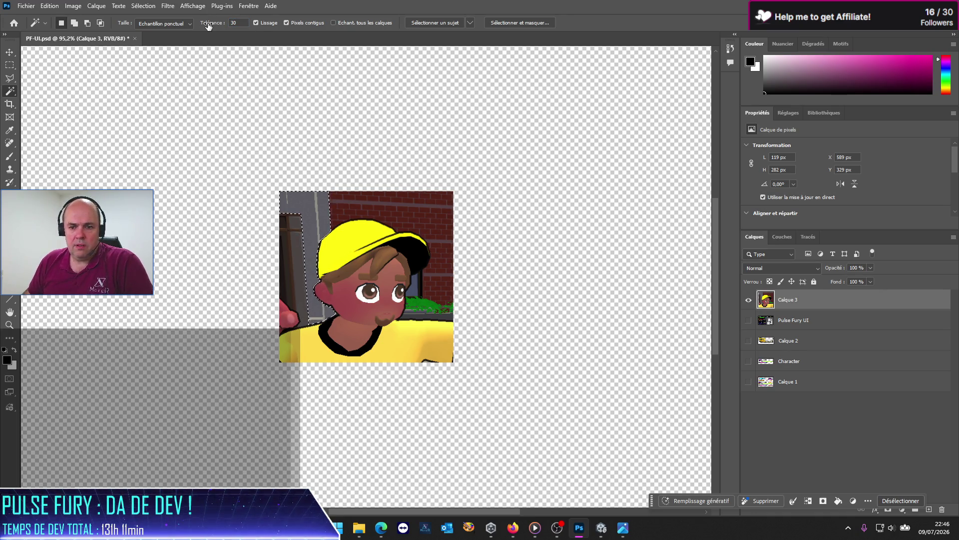
key("shift")
left_click(350, 206, "shift")
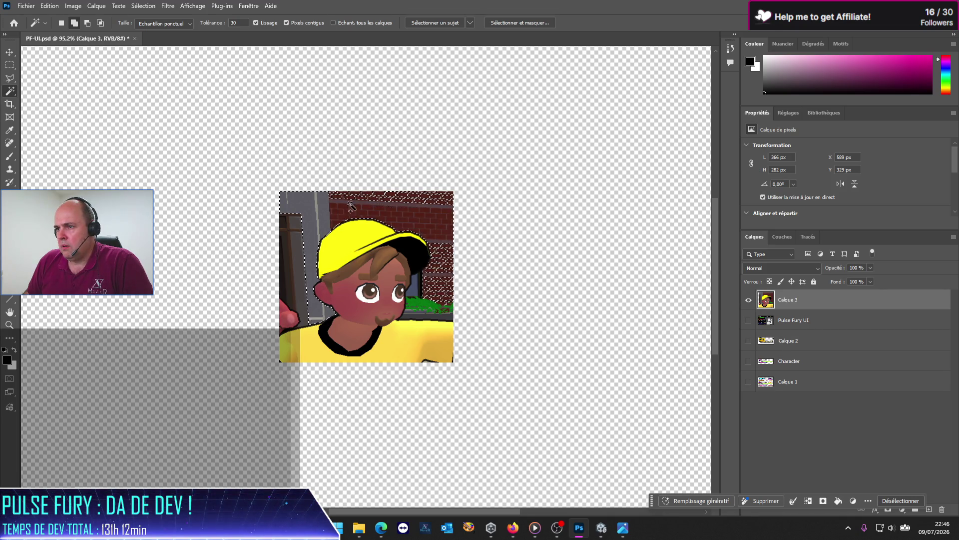
left_click(414, 203, "alt")
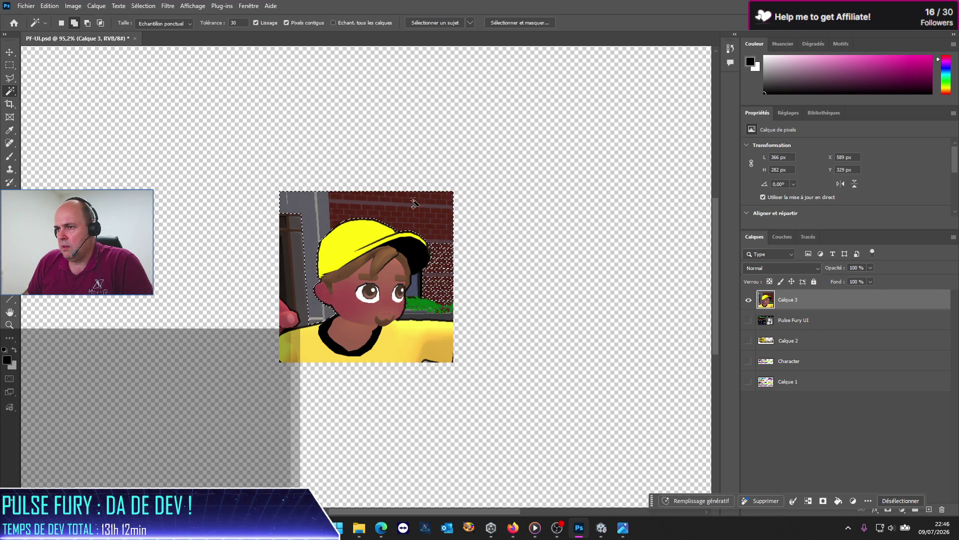
left_click(444, 262, "alt")
key("ctrl+z")
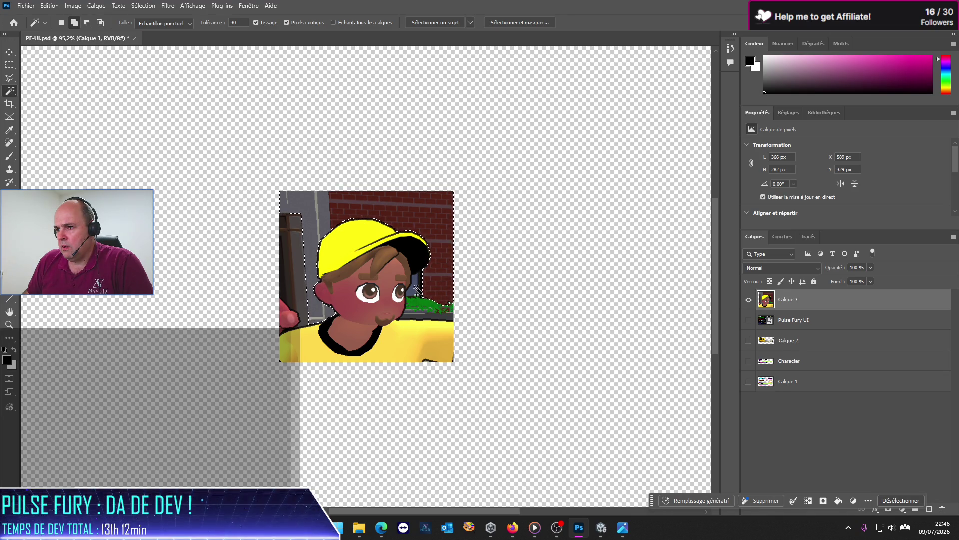
Add the grass strip to the selection, delete the background, then deselect
left_click(441, 316)
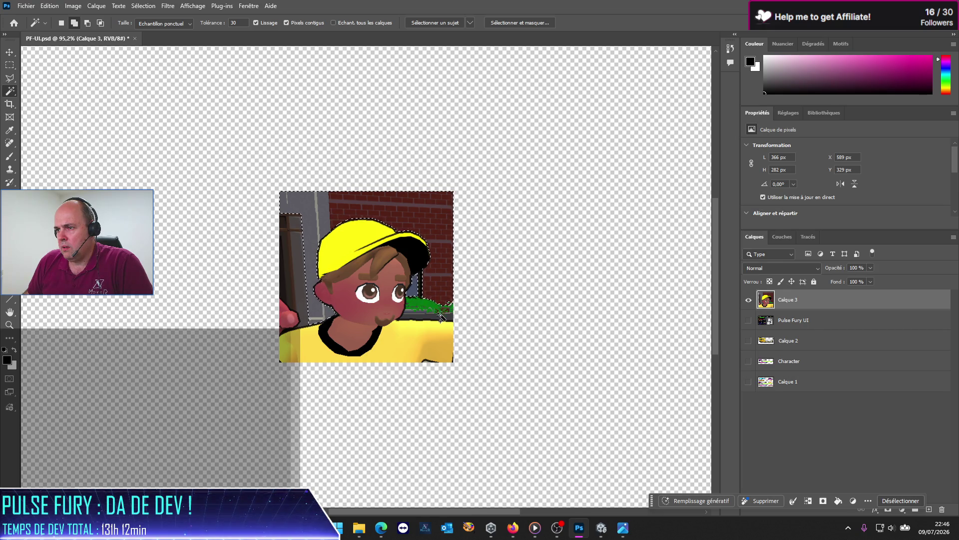
left_click(441, 312)
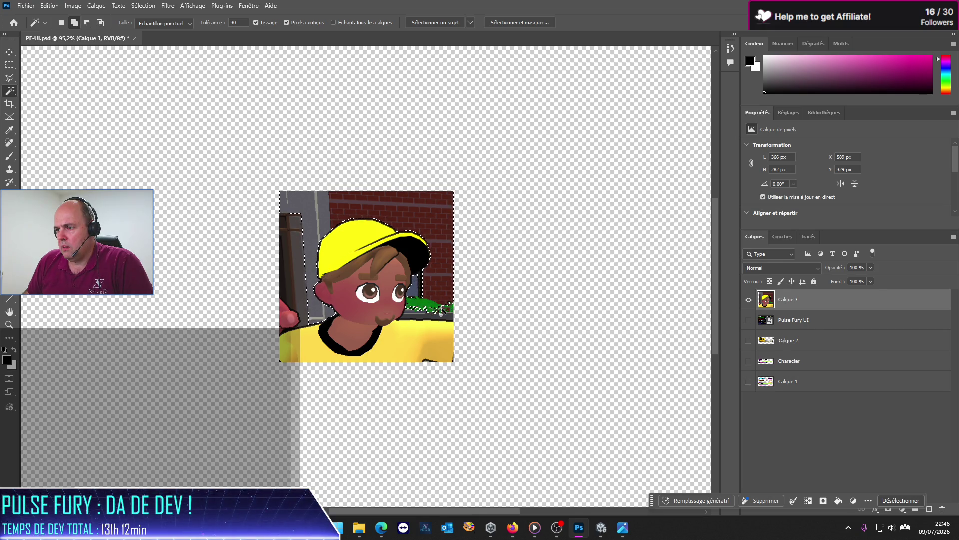
left_click(453, 312)
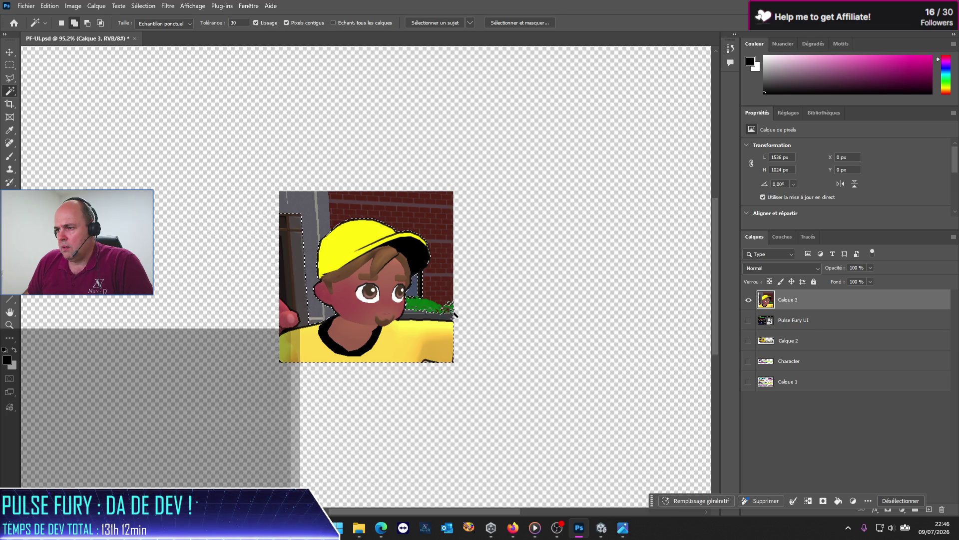
key("Delete")
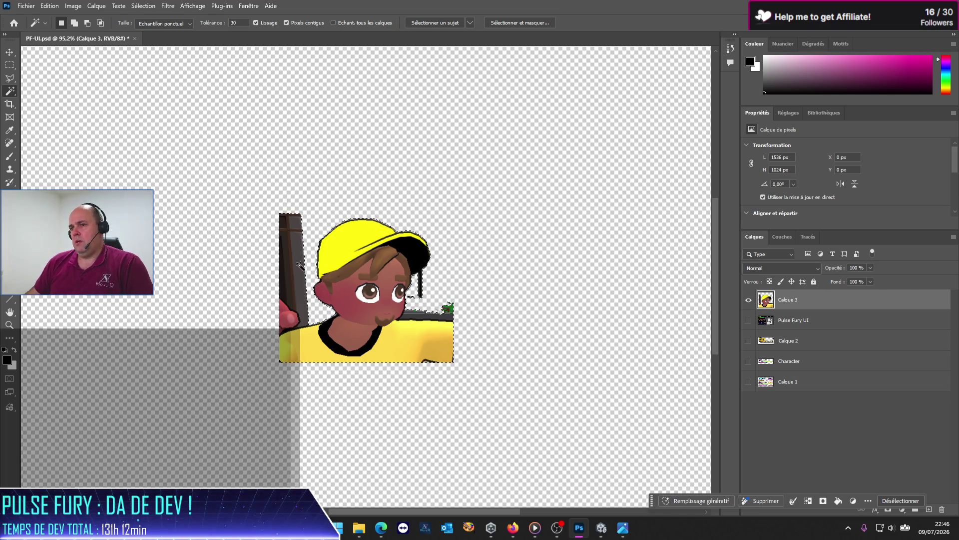
left_click(288, 257)
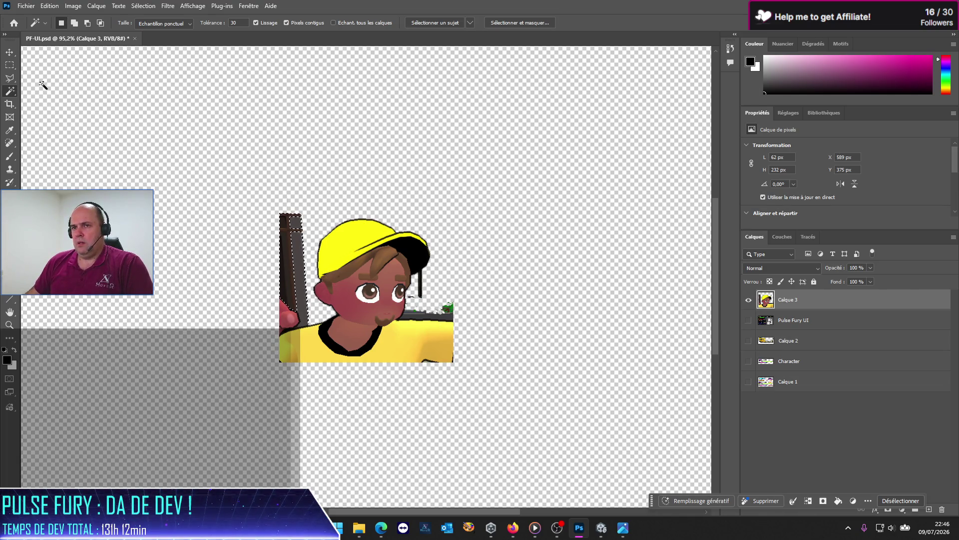
key("m")
key("ctrl+d")
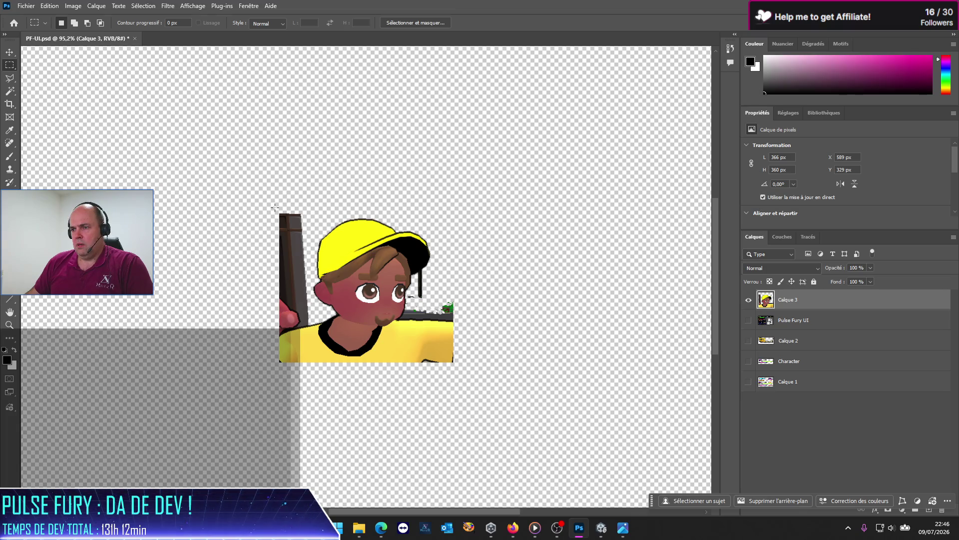
Erase the dark pillar strip on the left using a Polygonal Lasso outline
left_click_drag(317, 206, 320, 218)
key("l")
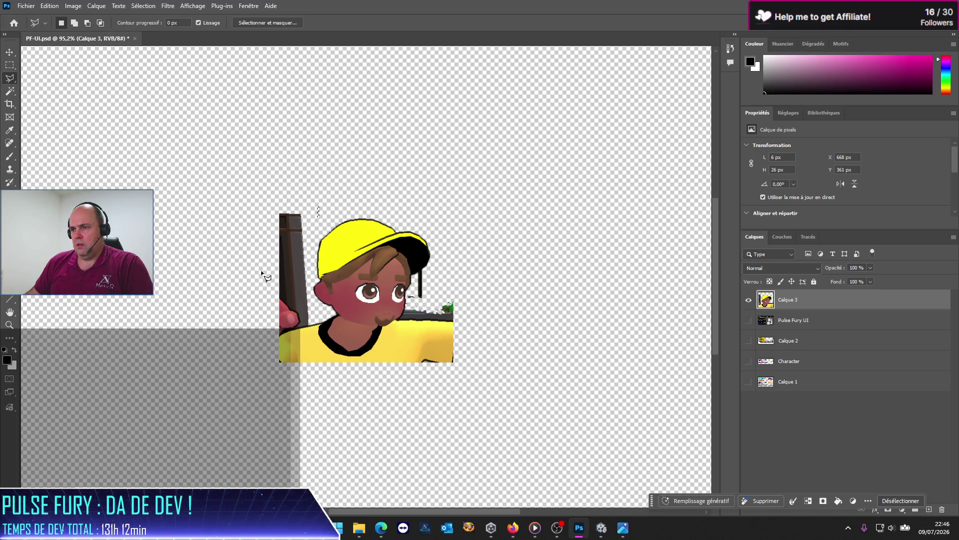
scroll(264, 274, "up", 1)
scroll(263, 275, "left", 1)
scroll(322, 335, "up", 3)
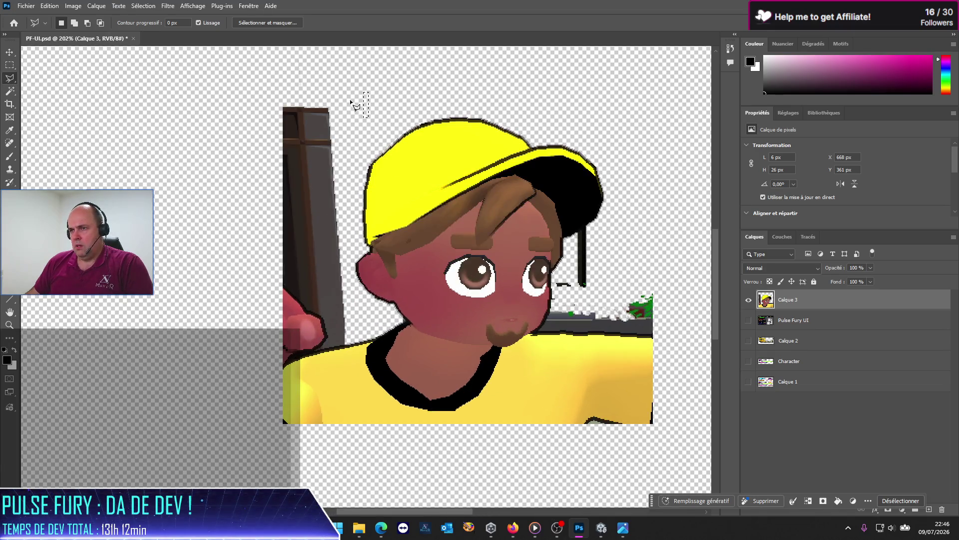
left_click(344, 101)
left_click(355, 272)
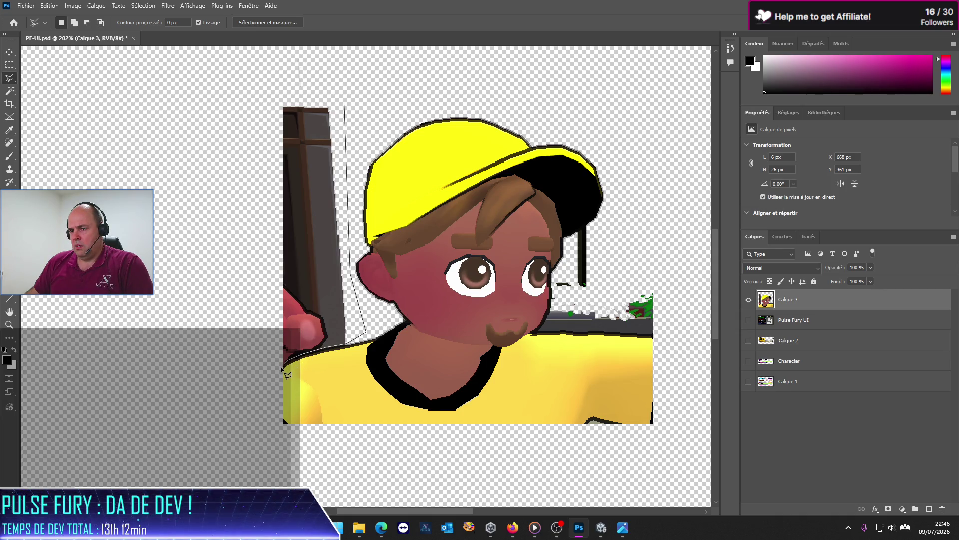
left_click(283, 366)
left_click(222, 124)
double_click(302, 83)
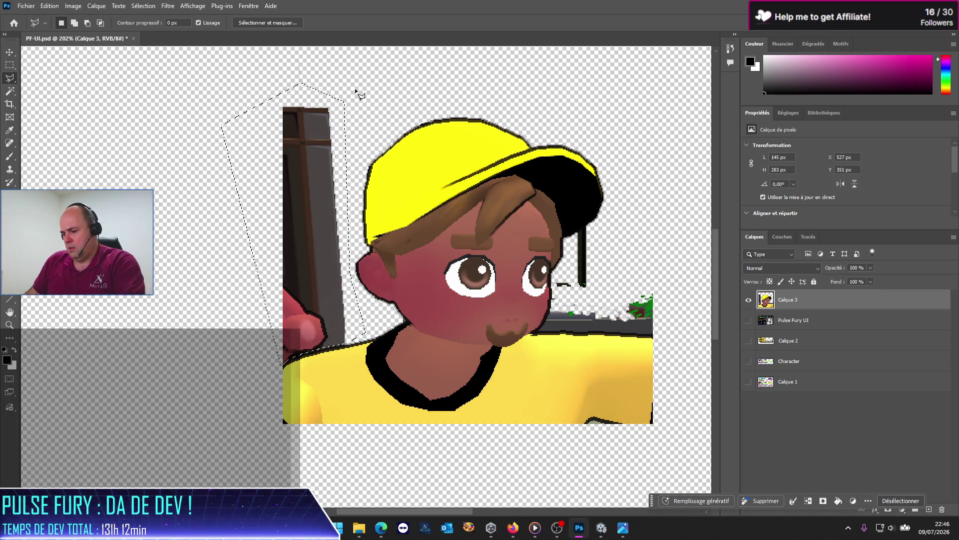
key("Delete")
key("ctrl+d")
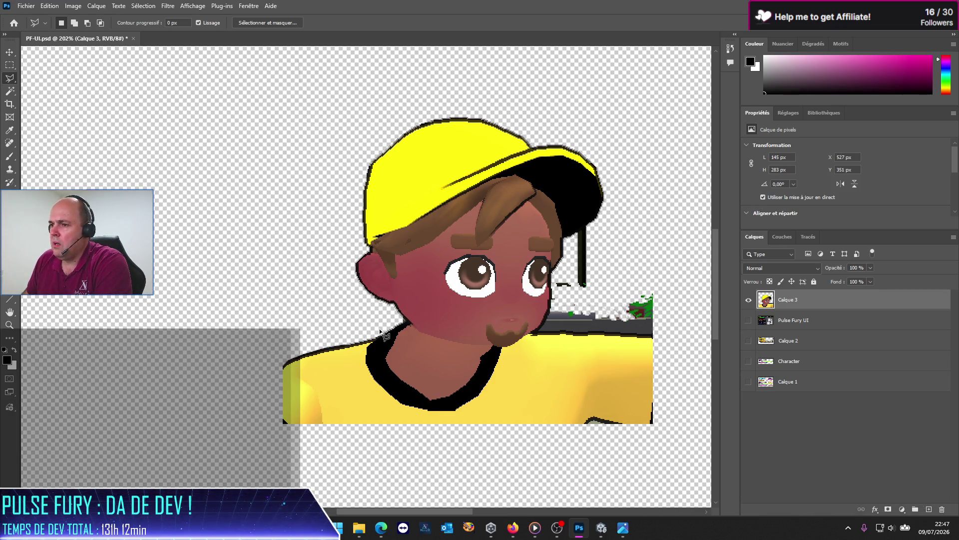
Enclose the stray black strip beside the face and clear it away
scroll(618, 309, "up", 2)
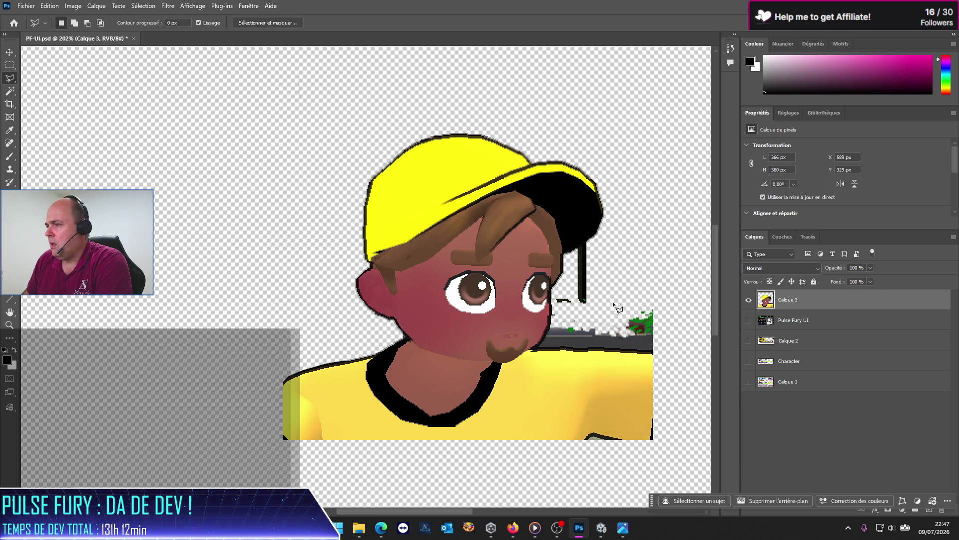
scroll(614, 300, "down", 2)
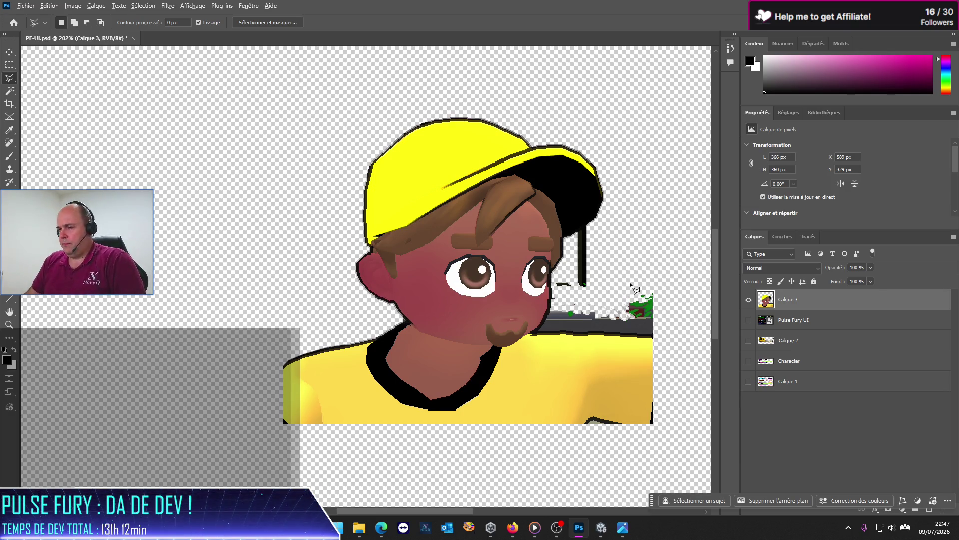
scroll(631, 284, "up", 4)
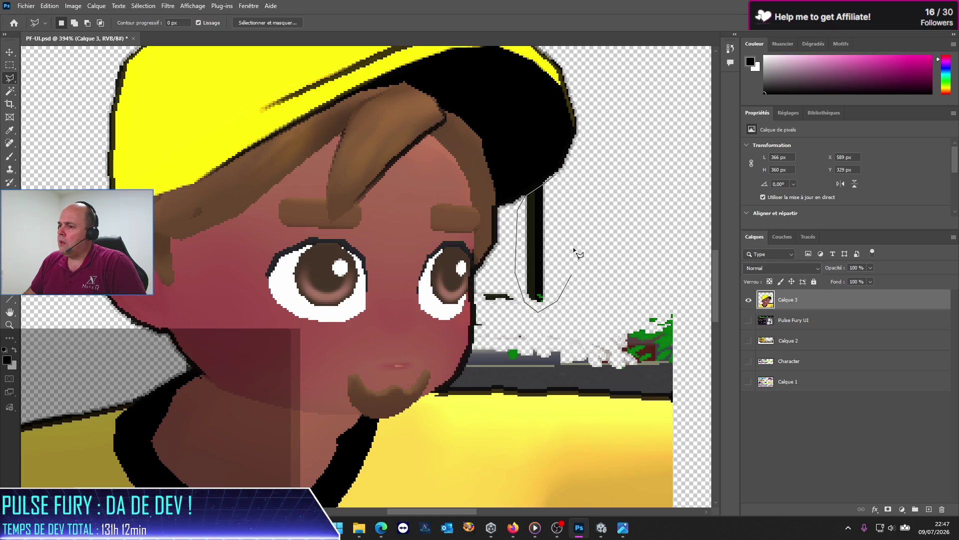
double_click(567, 209)
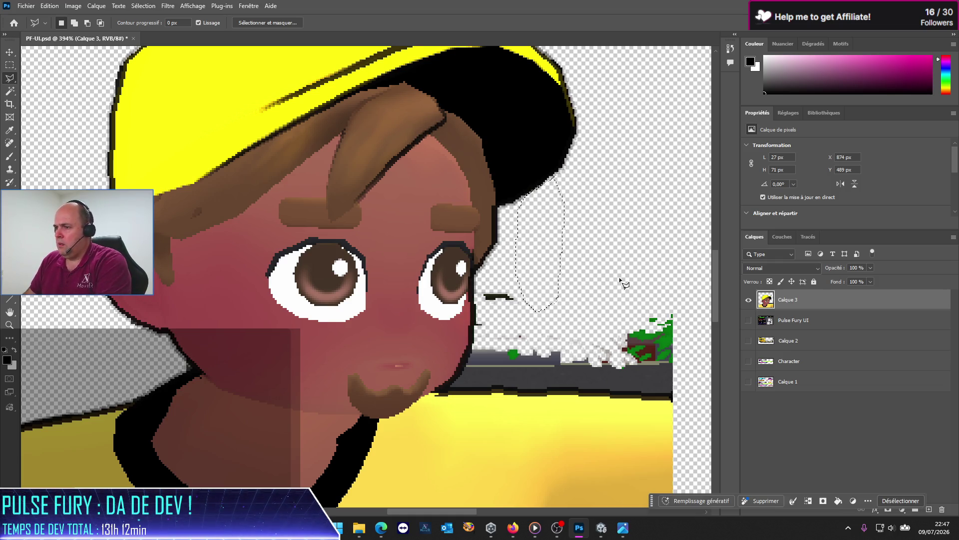
key("ctrl+d")
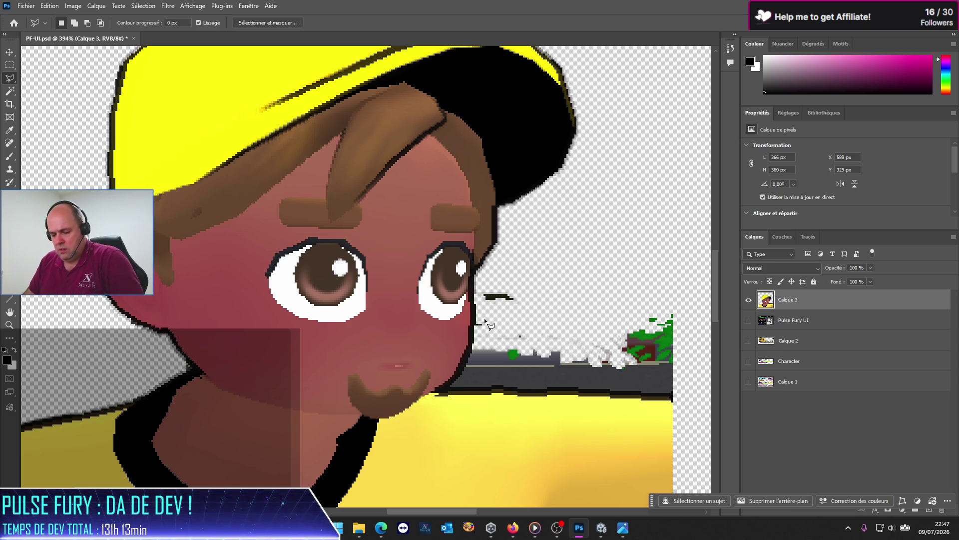
scroll(492, 304, "up", 3)
scroll(490, 303, "up", 2)
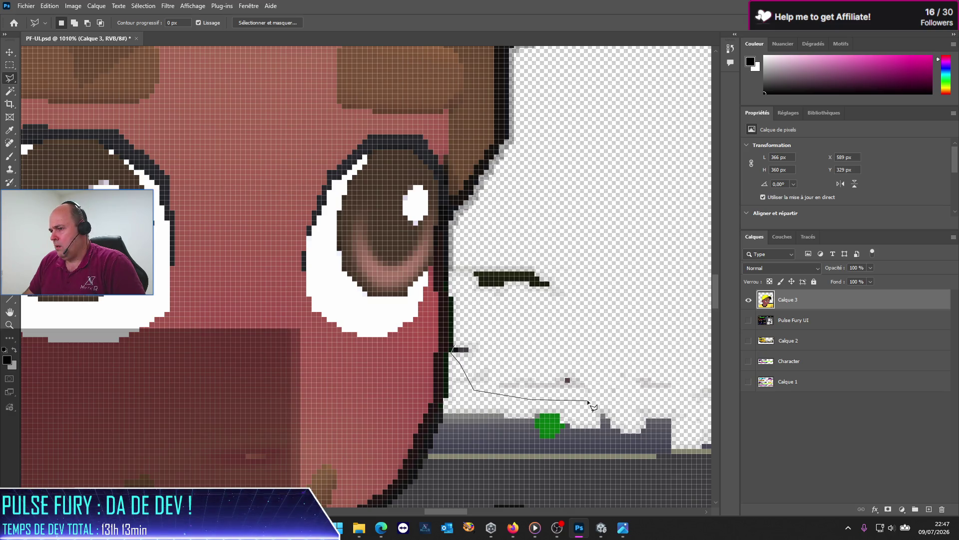
Outline and delete the stray dark mark right of the face
left_click(668, 400)
left_click(693, 356)
left_click(633, 288)
left_click(583, 253)
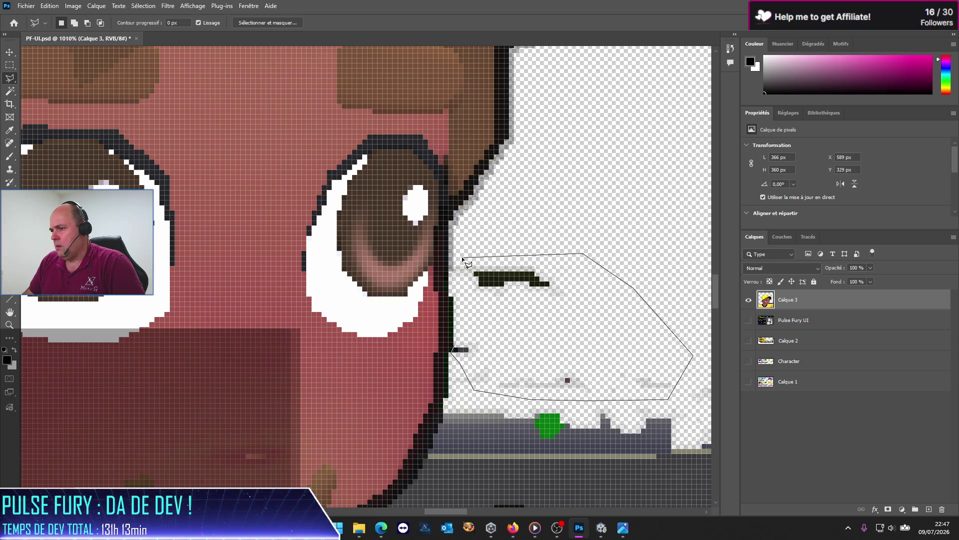
double_click(460, 292)
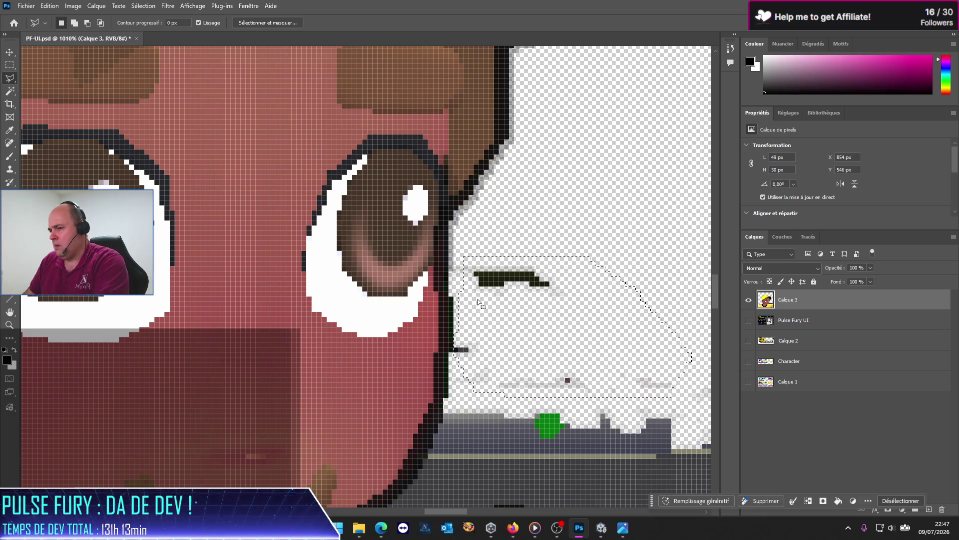
key("Delete")
left_click(600, 343)
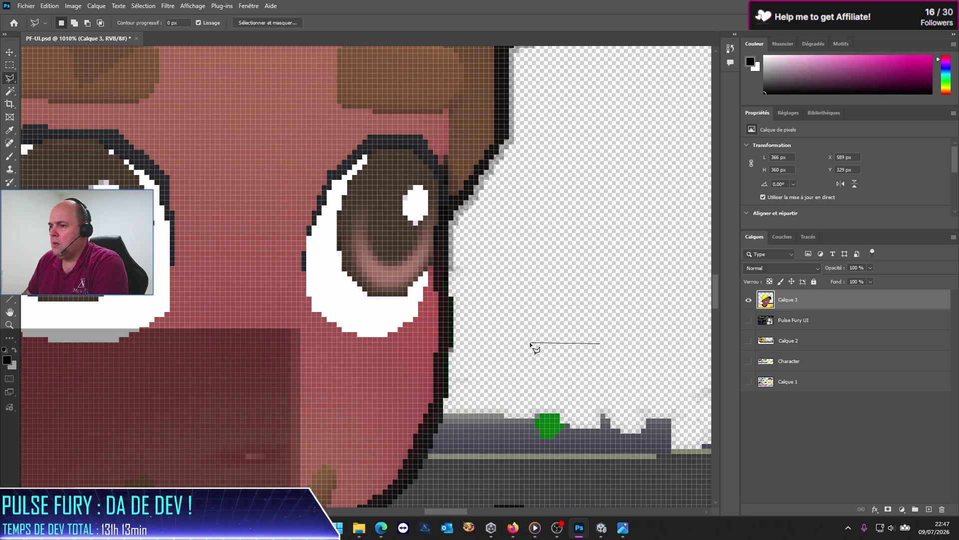
key("Delete")
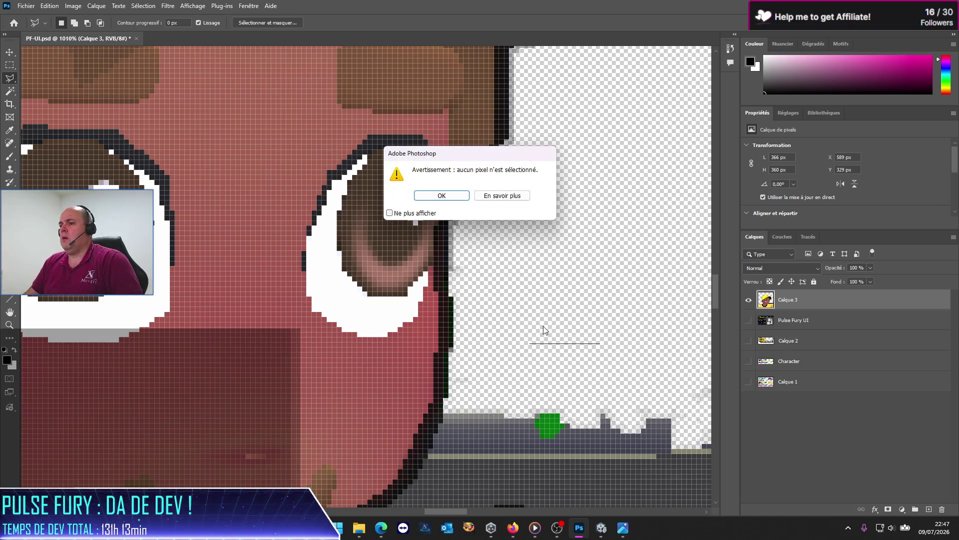
left_click(436, 195)
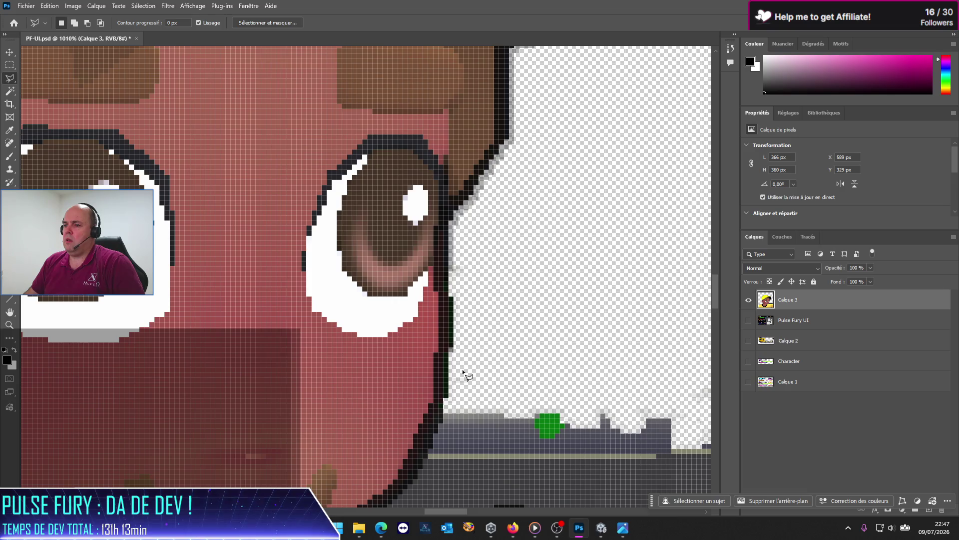
Trace a Polygonal Lasso outline of the grey background along the face and shirt's top edge
scroll(450, 417, "down", 3)
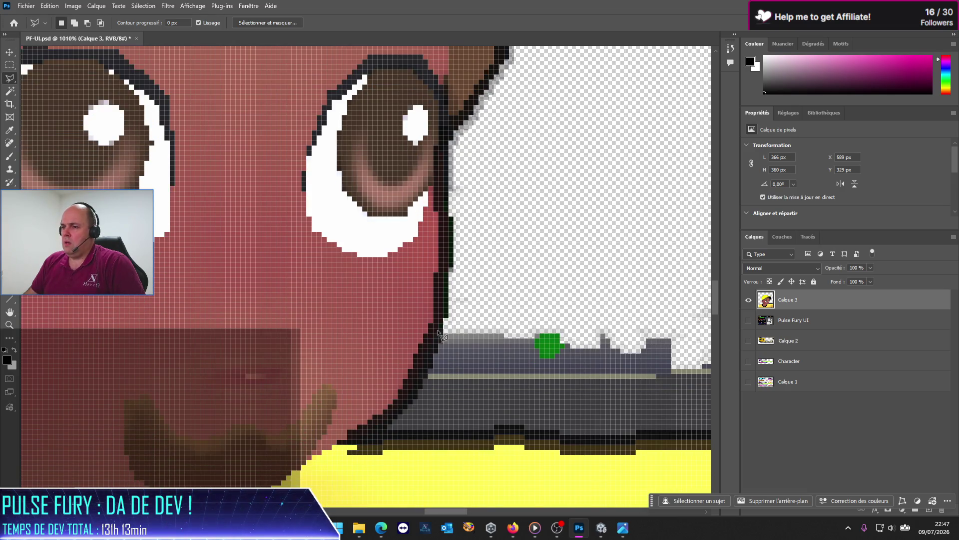
left_click(445, 332)
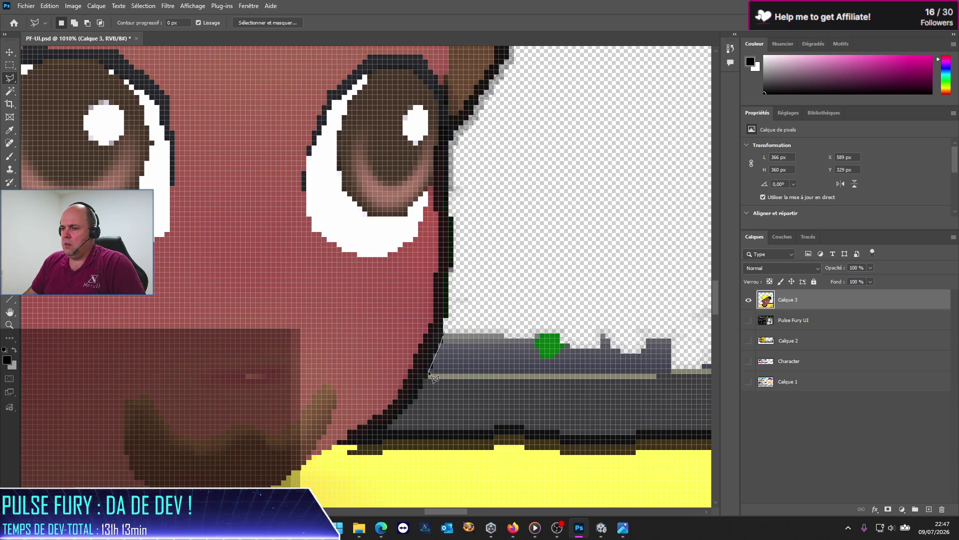
left_click(409, 404)
left_click(387, 429)
left_click(490, 431)
left_click(496, 426)
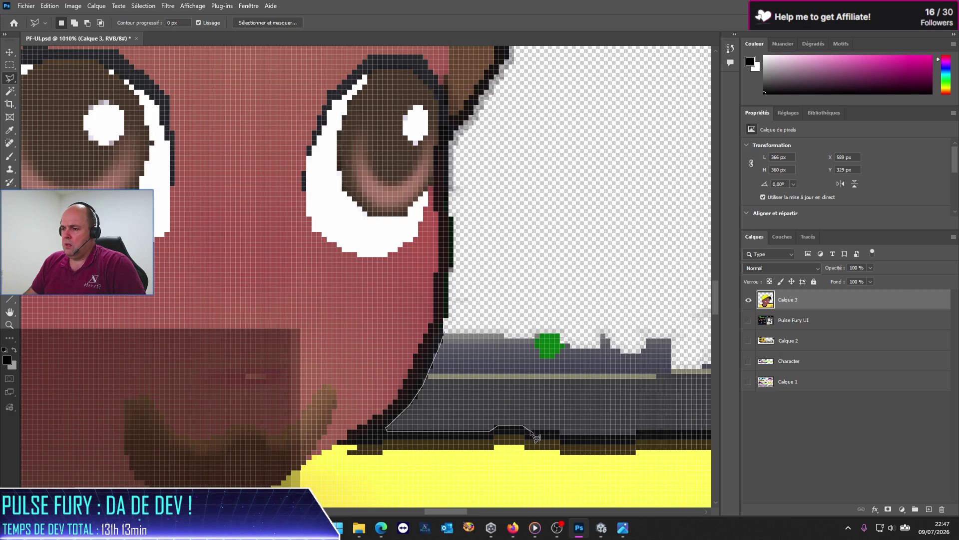
left_click(525, 431)
left_click(568, 435)
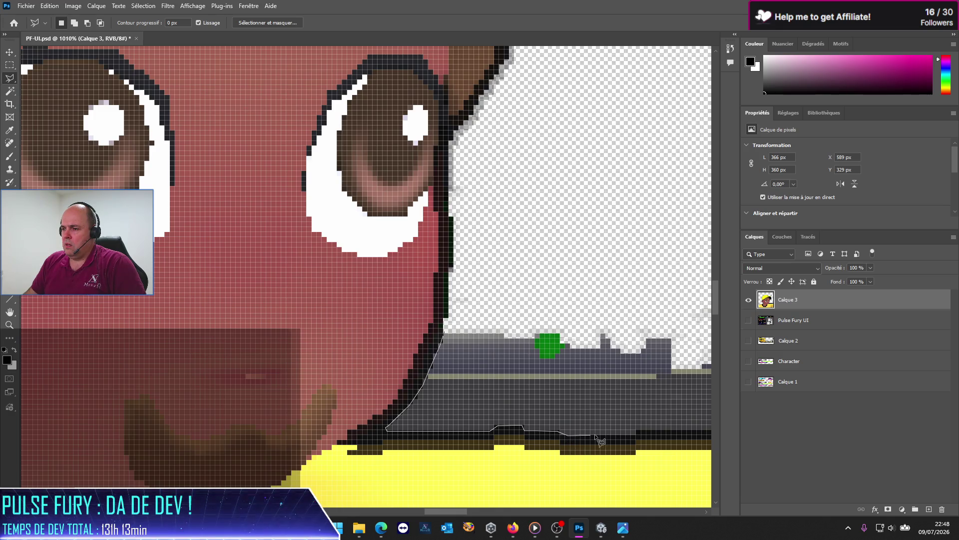
left_click(635, 435)
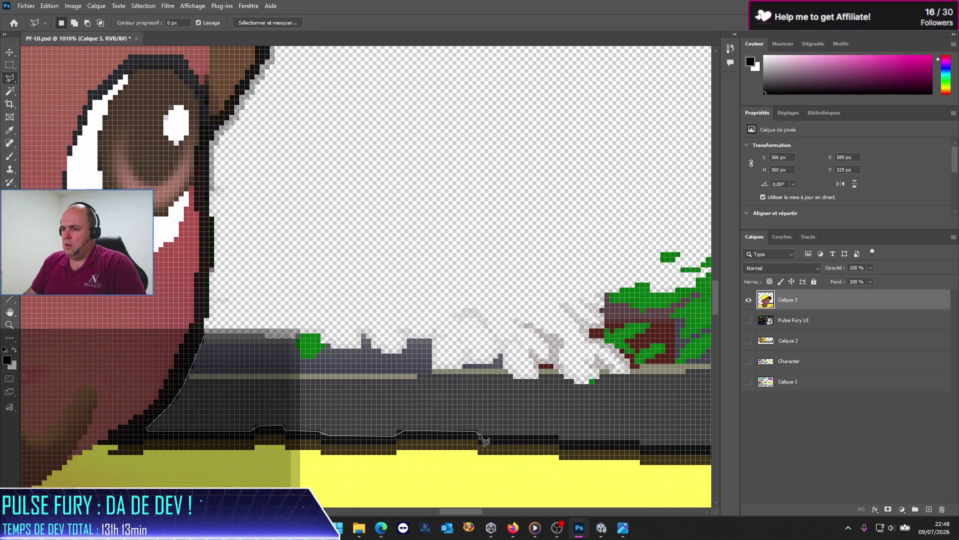
Close the outline around the leftover greenery and remove the selected background
left_click(521, 445)
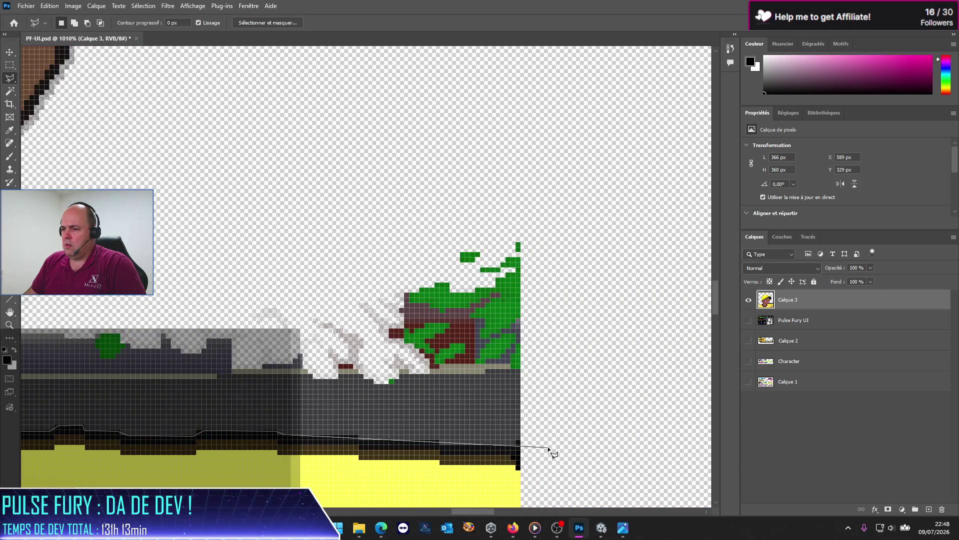
left_click(550, 443)
left_click(630, 201)
double_click(475, 135)
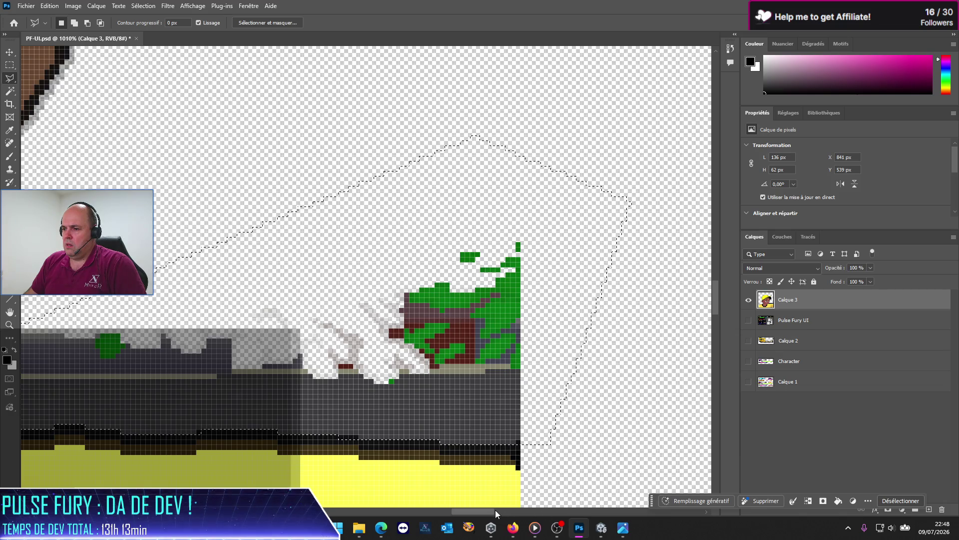
left_click_drag(489, 512, 469, 512)
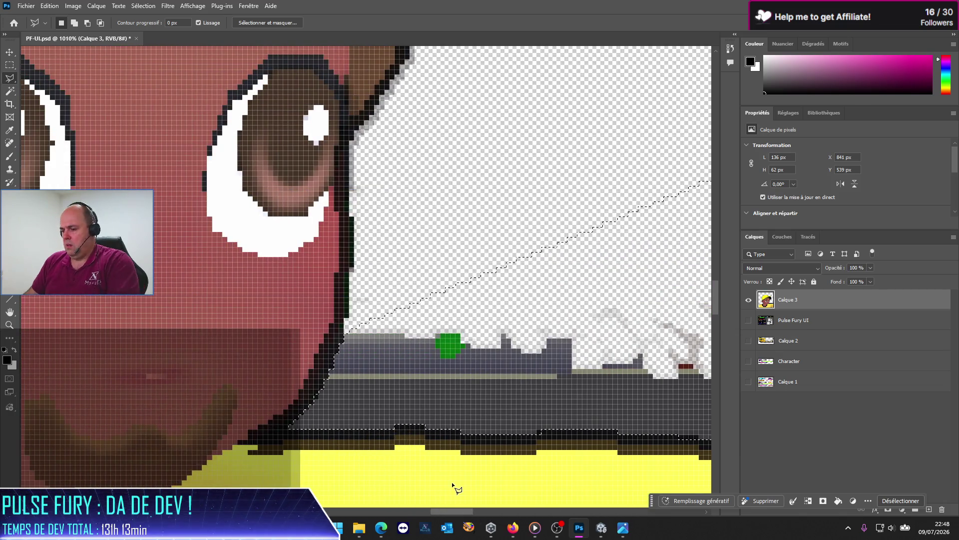
scroll(413, 384, "down", 5)
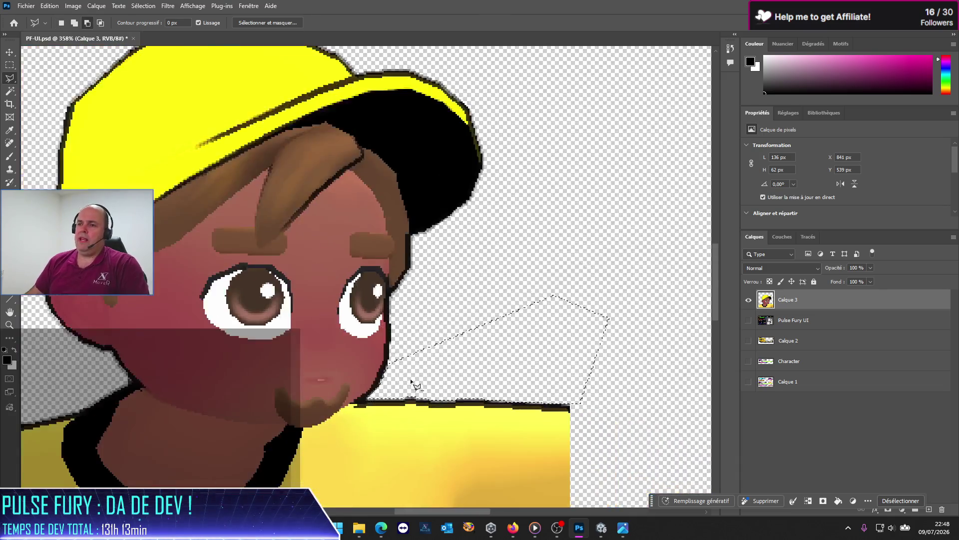
scroll(419, 381, "down", 1)
key("ctrl+d")
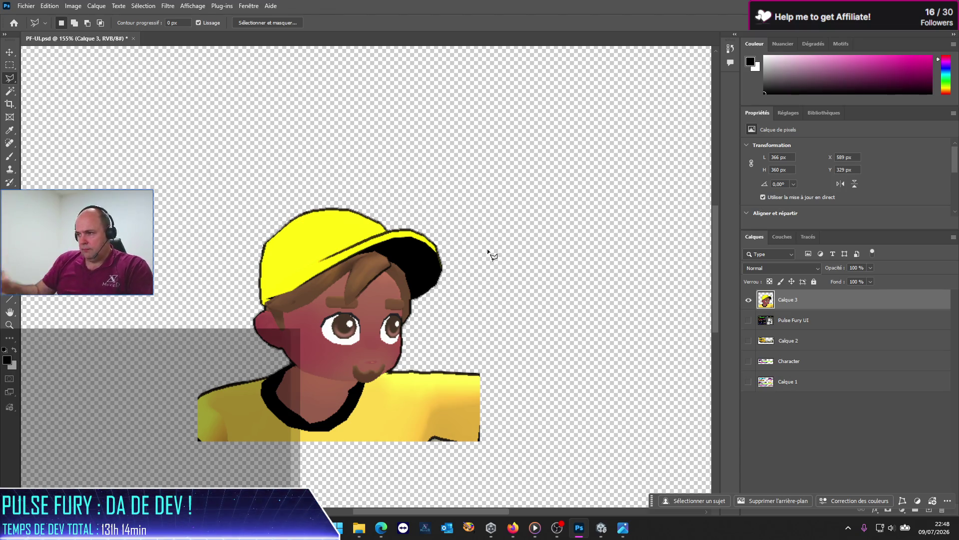
Show Calque 2 and the Character layer, leaving Pulse Fury UI and Calque 1 hidden
scroll(424, 234, "down", 4)
scroll(339, 256, "down", 2)
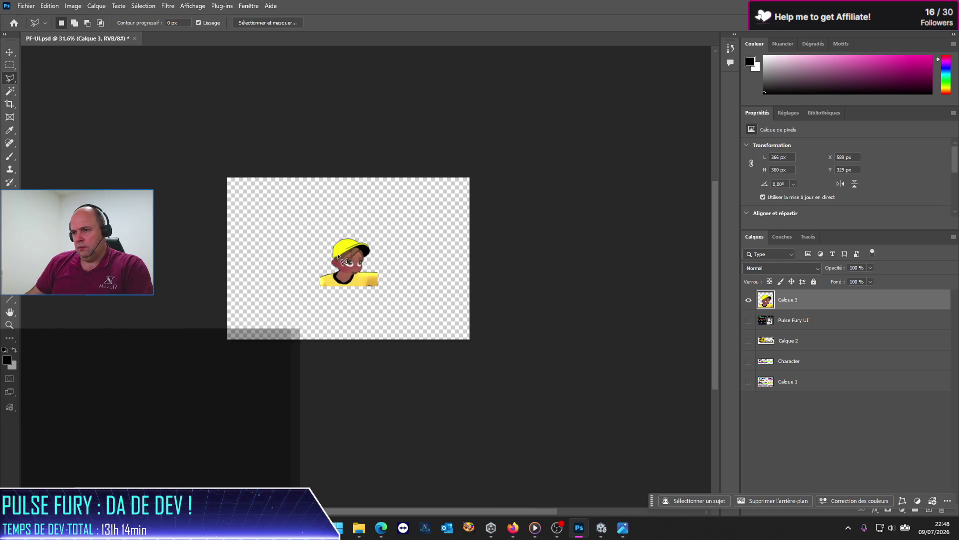
scroll(351, 255, "up", 3)
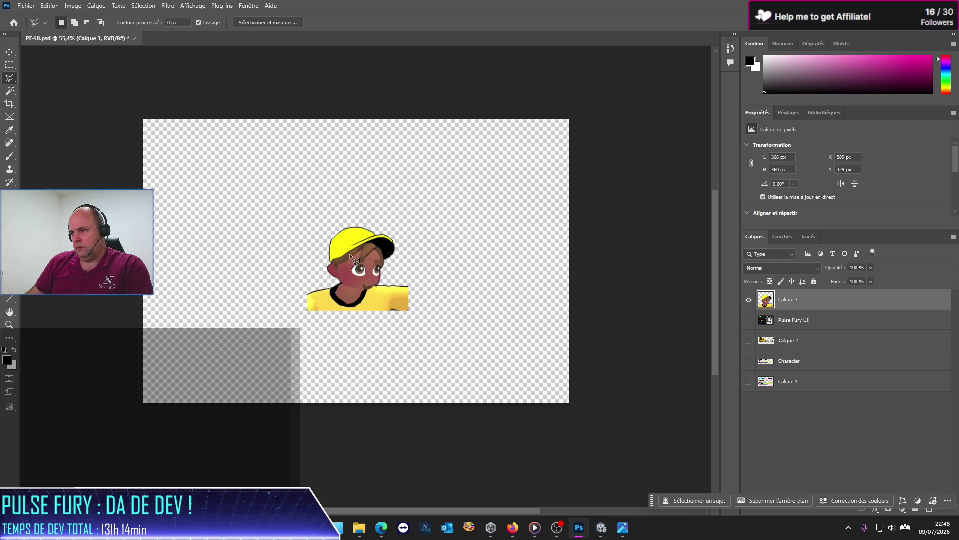
left_click(748, 344)
left_click(748, 322)
left_click(748, 321)
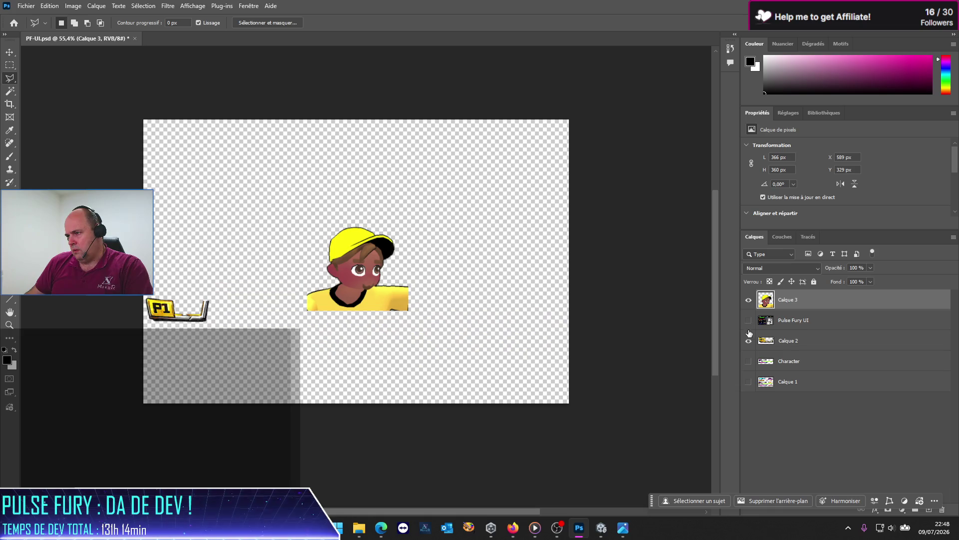
left_click(748, 362)
left_click(749, 362)
left_click(748, 362)
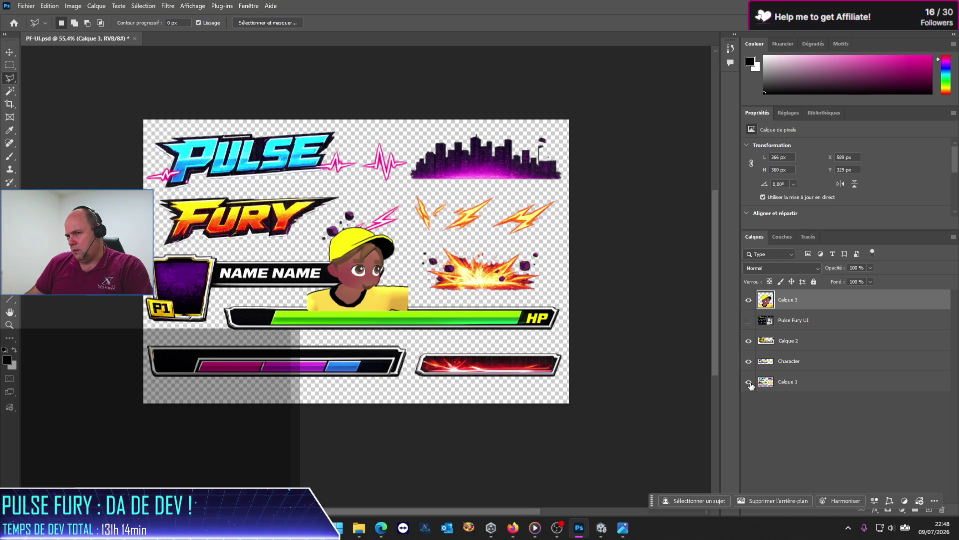
left_click(749, 383)
Select the cut-out layer Calque 3 with the Move tool active
left_click(810, 330)
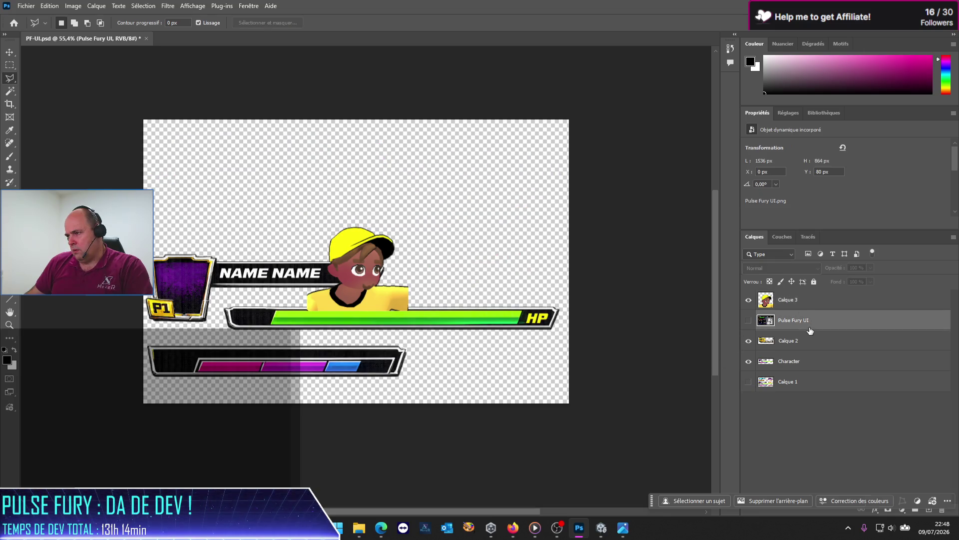
left_click(803, 303)
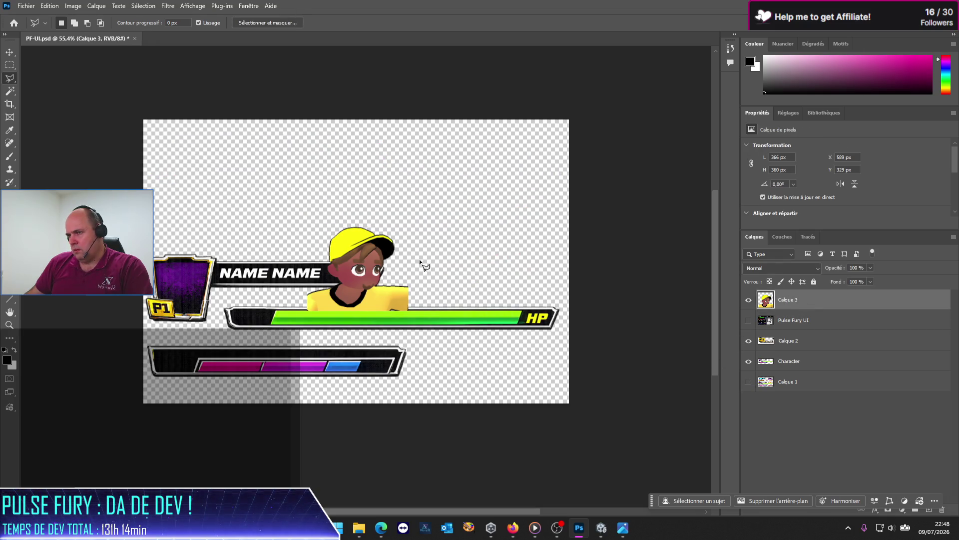
left_click(8, 53)
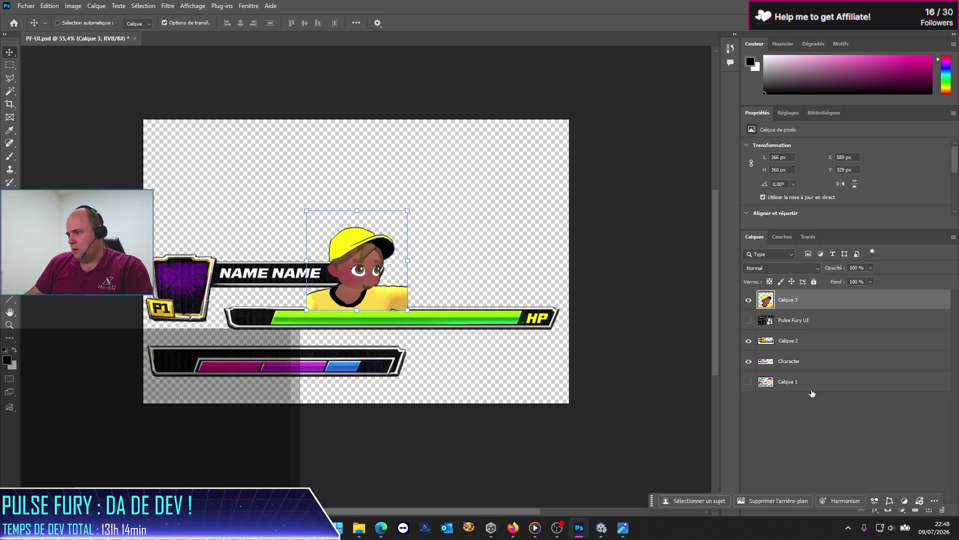
Move Calque 3 beneath Calque 2 in the layer stack
left_click(818, 363)
left_click(782, 306)
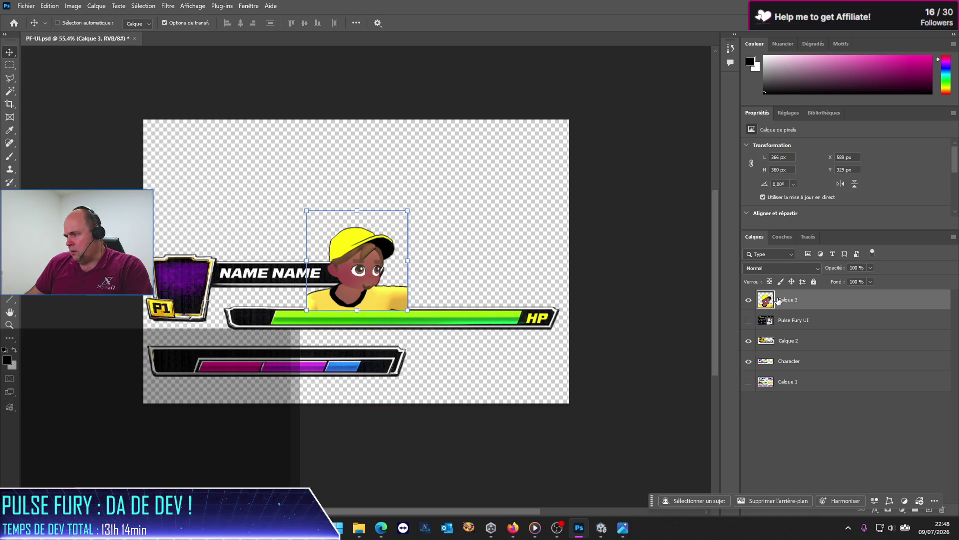
left_click_drag(778, 300, 778, 349)
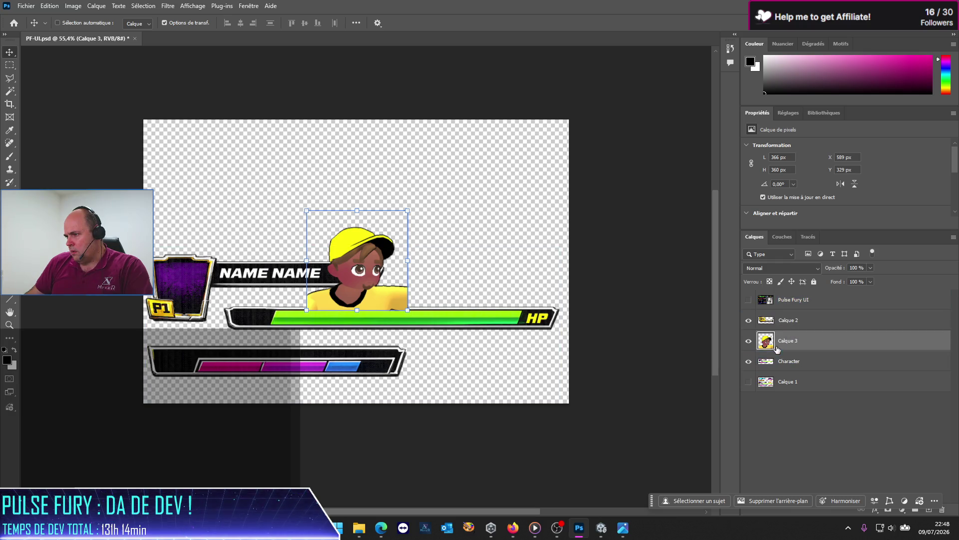
Scale the character to about 61% inside the P1 portrait frame and commit
mouse_move(366, 265)
left_mouse_down()
mouse_move(186, 277)
mouse_move(198, 271)
mouse_move(189, 309)
left_mouse_up()
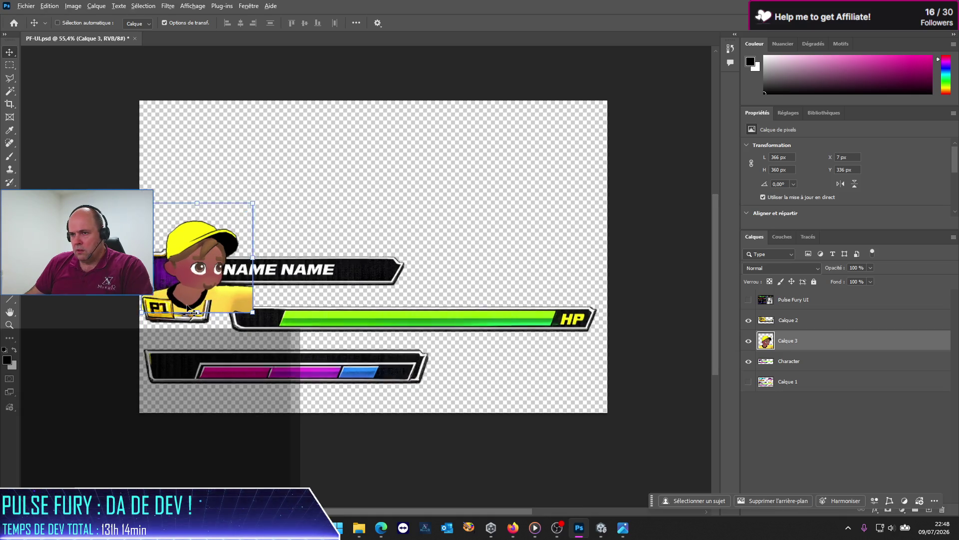
scroll(189, 308, "up", 5)
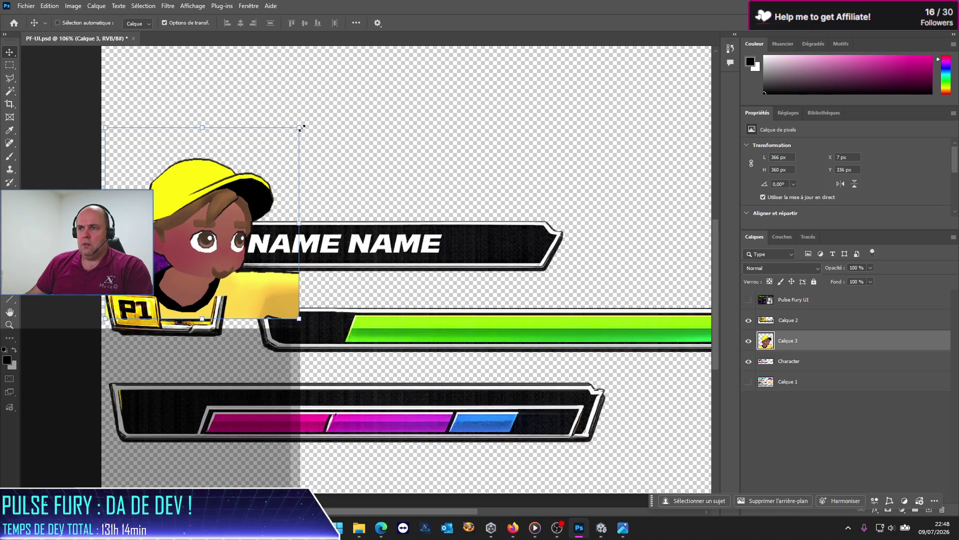
mouse_move(302, 128)
left_mouse_down()
mouse_move(213, 190)
mouse_move(217, 209)
left_mouse_up()
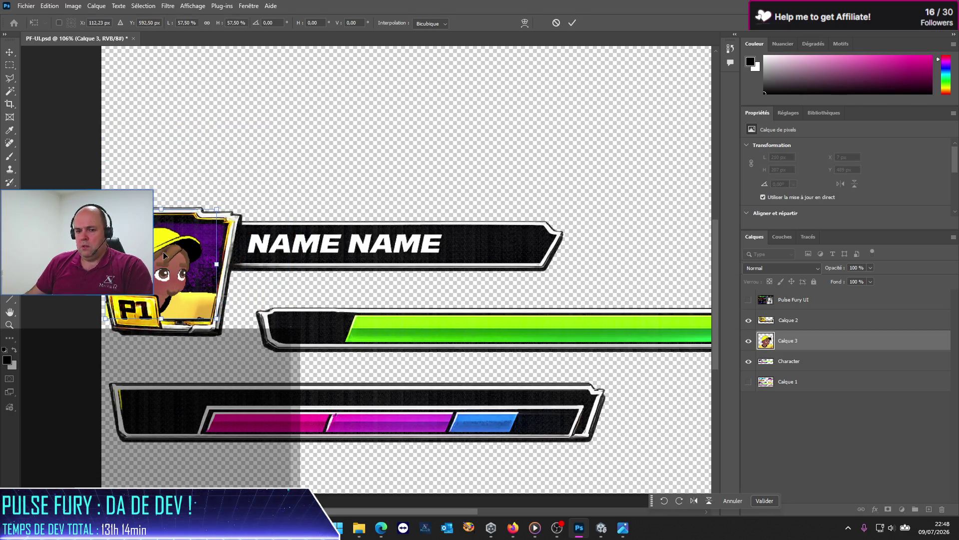
mouse_move(161, 254)
left_mouse_down()
mouse_move(181, 247)
mouse_move(178, 255)
left_mouse_up()
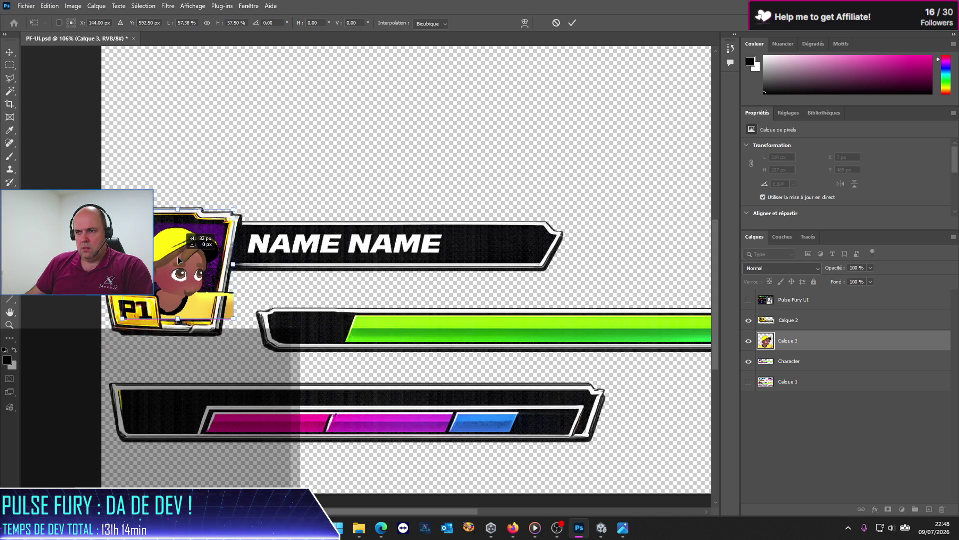
left_click_drag(234, 209, 241, 203)
left_click_drag(202, 254, 201, 255)
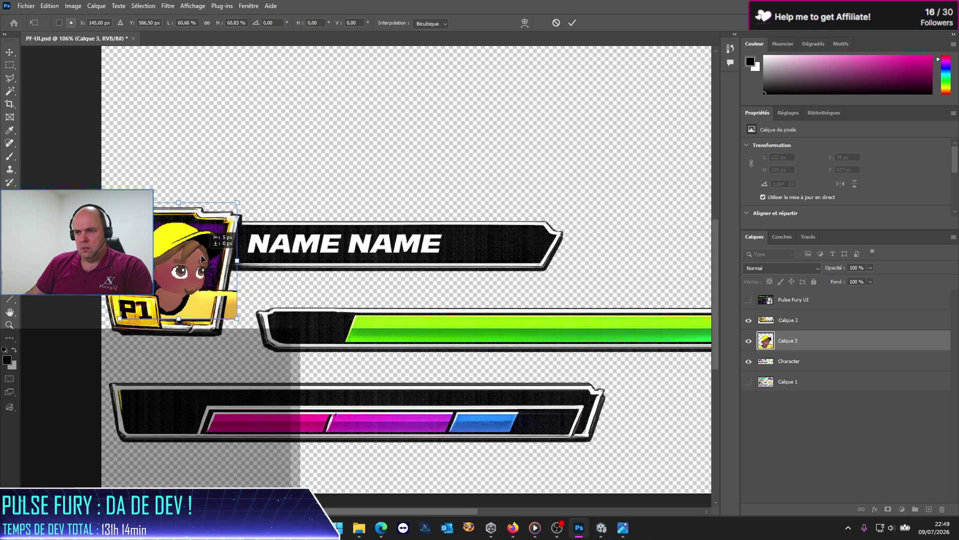
scroll(210, 304, "up", 5)
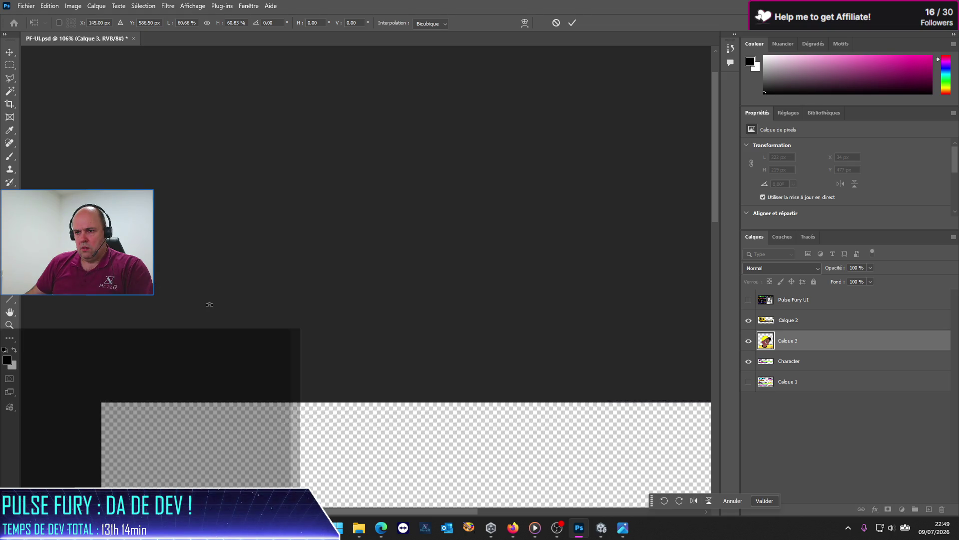
scroll(210, 304, "down", 5)
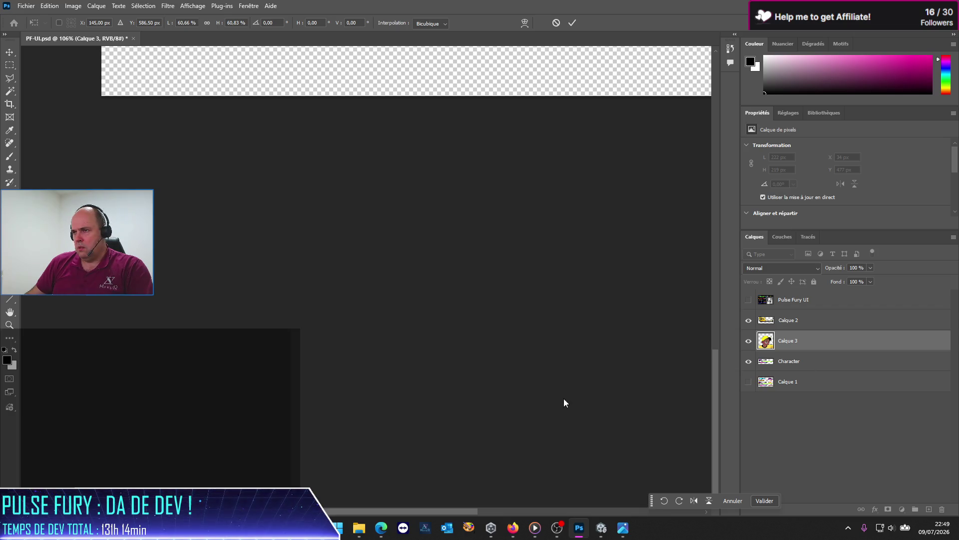
scroll(397, 261, "up", 3)
scroll(406, 265, "up", 5)
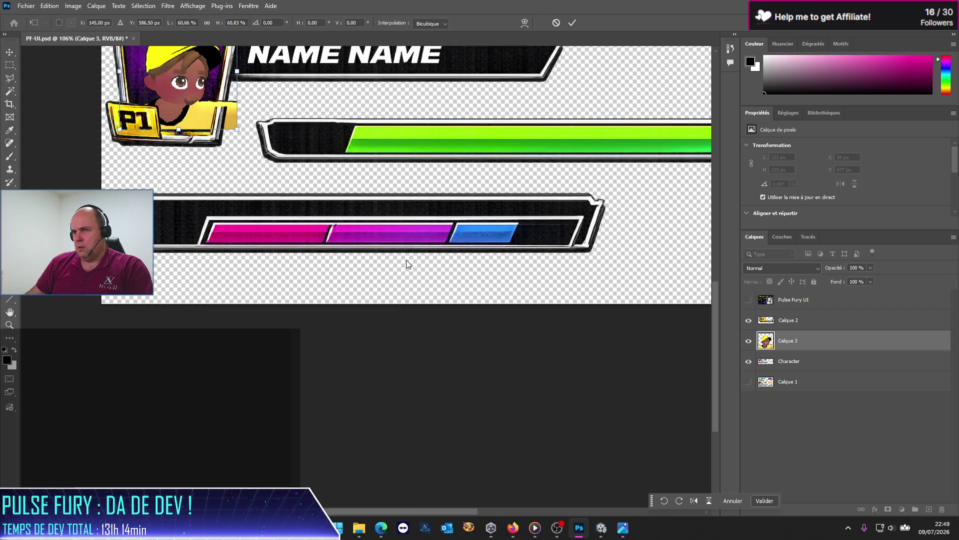
scroll(226, 228, "up", 6)
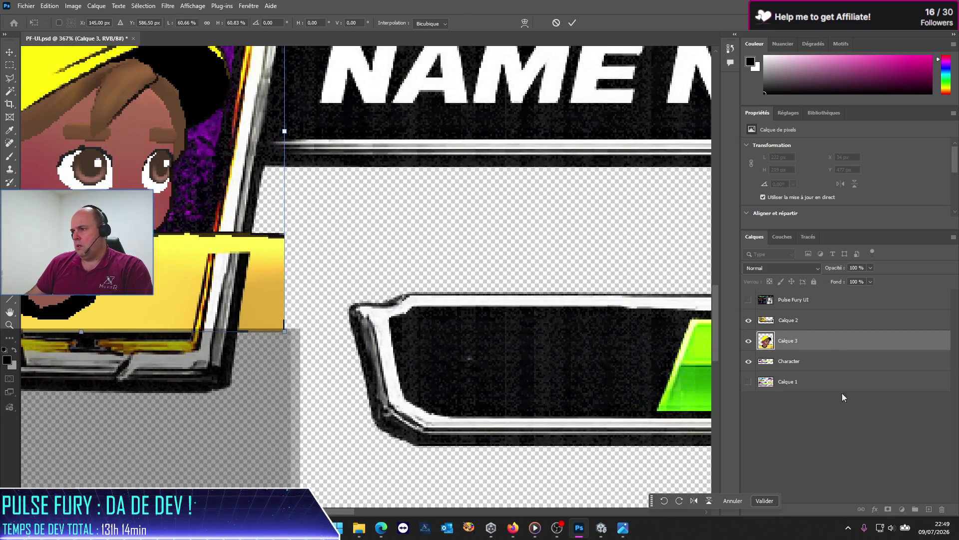
key("Return")
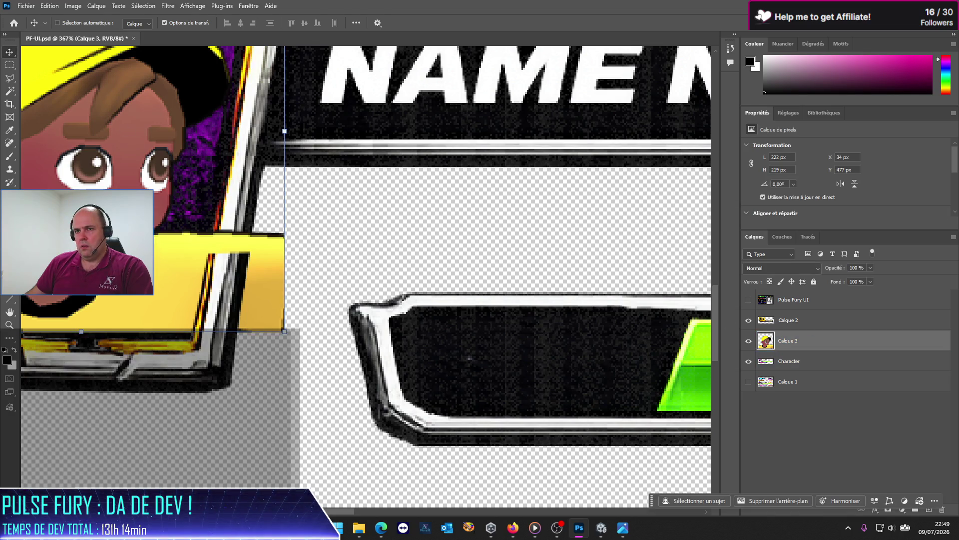
Lasso the area right of the frame, then clear and restore that selection
left_click(11, 79)
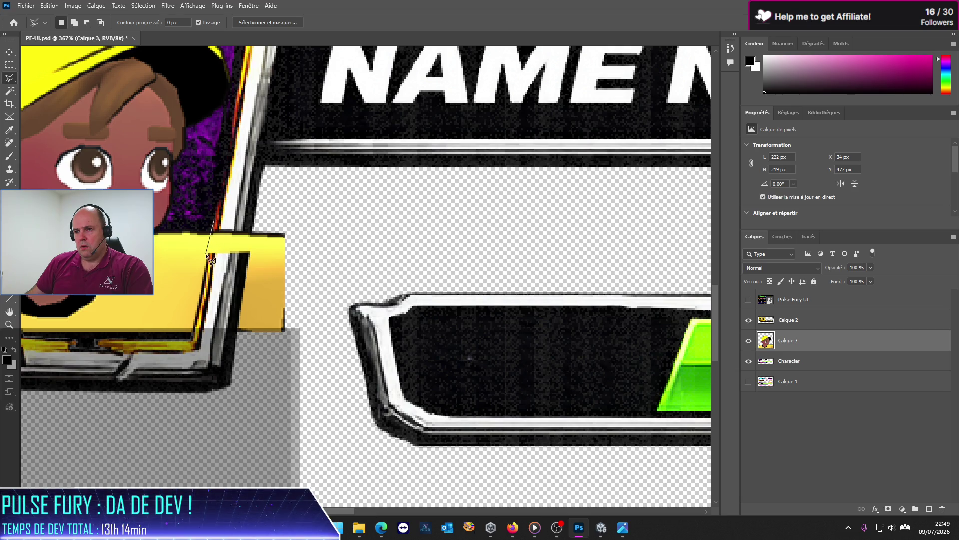
left_click(197, 320)
left_click(215, 347)
left_click(298, 355)
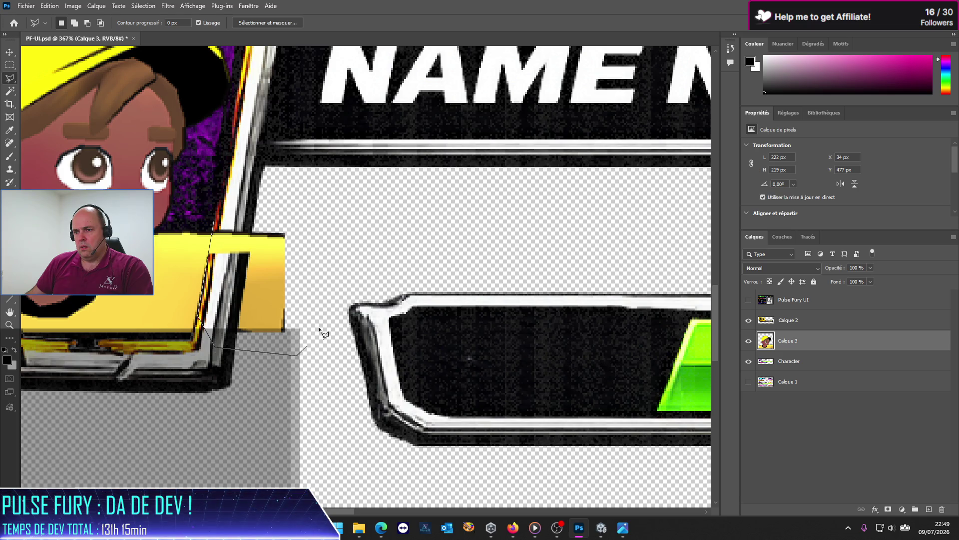
left_click(337, 245)
double_click(283, 212)
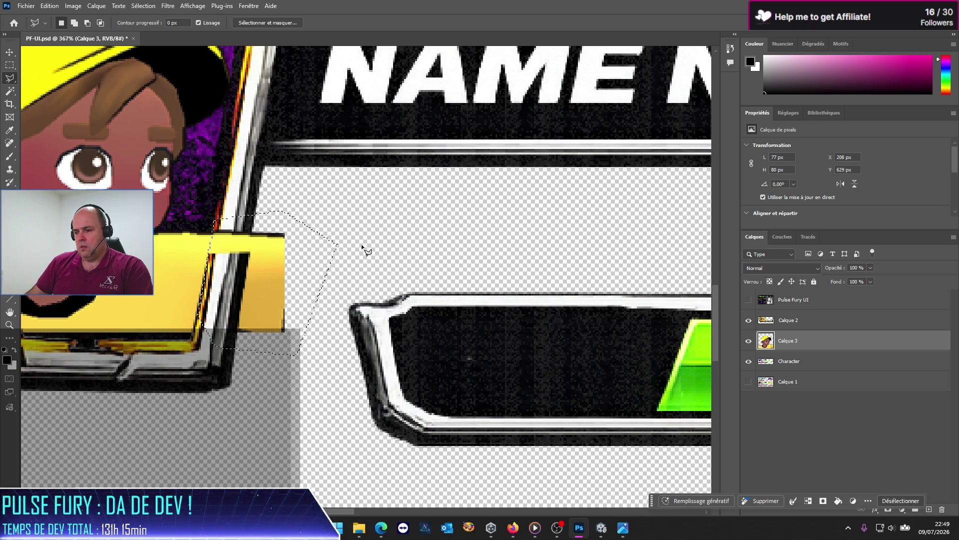
key("ctrl+d")
scroll(185, 314, "down", 5)
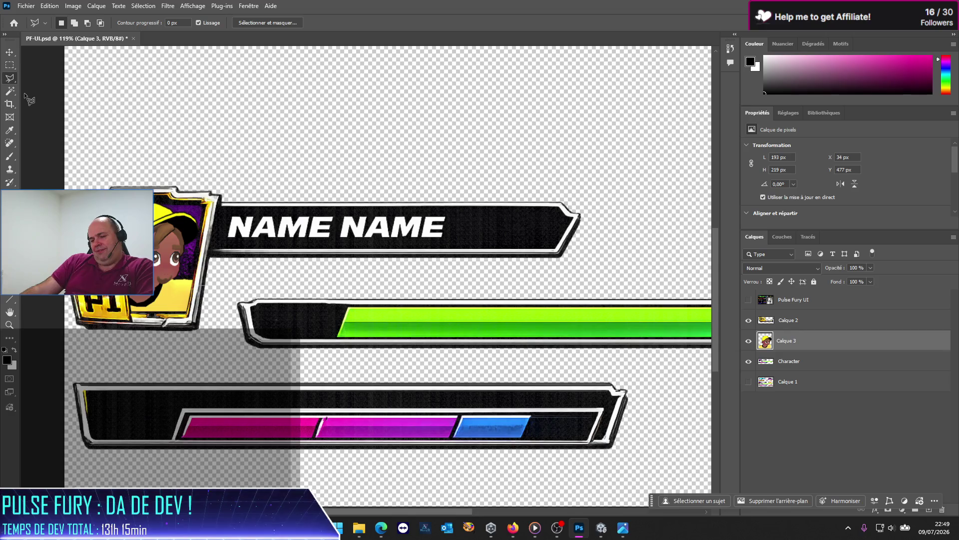
key("ctrl+z")
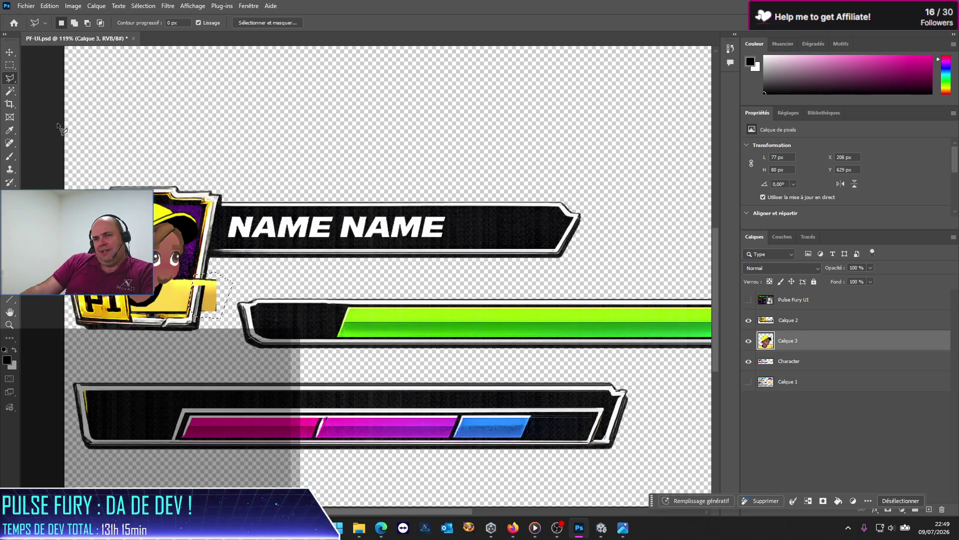
Nudge the character 7 px to the left in the P1 portrait
left_click(10, 52)
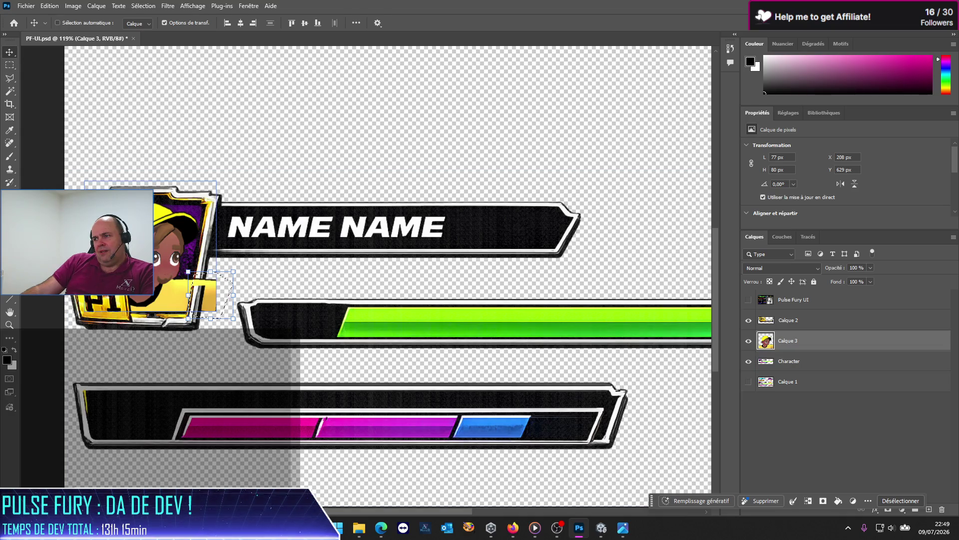
key("m")
left_click(89, 90)
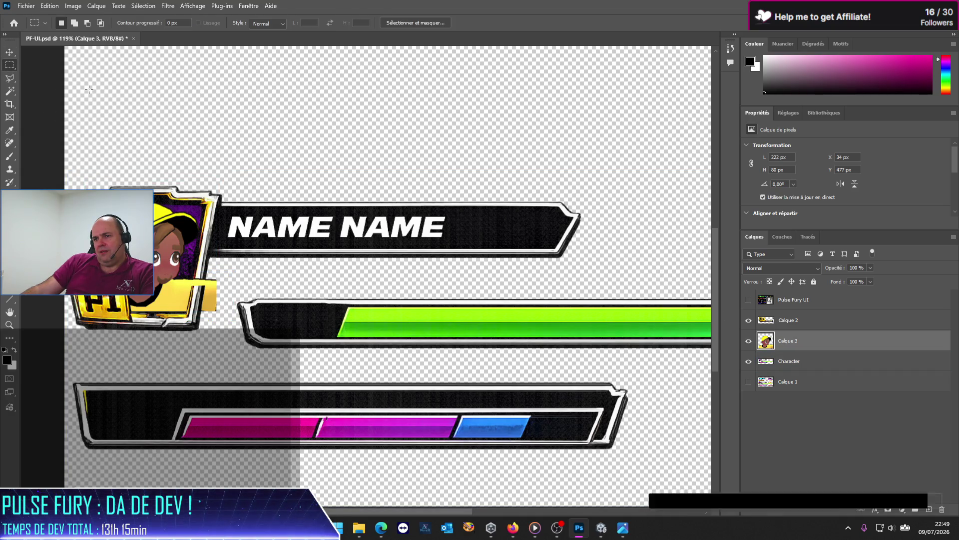
key("v")
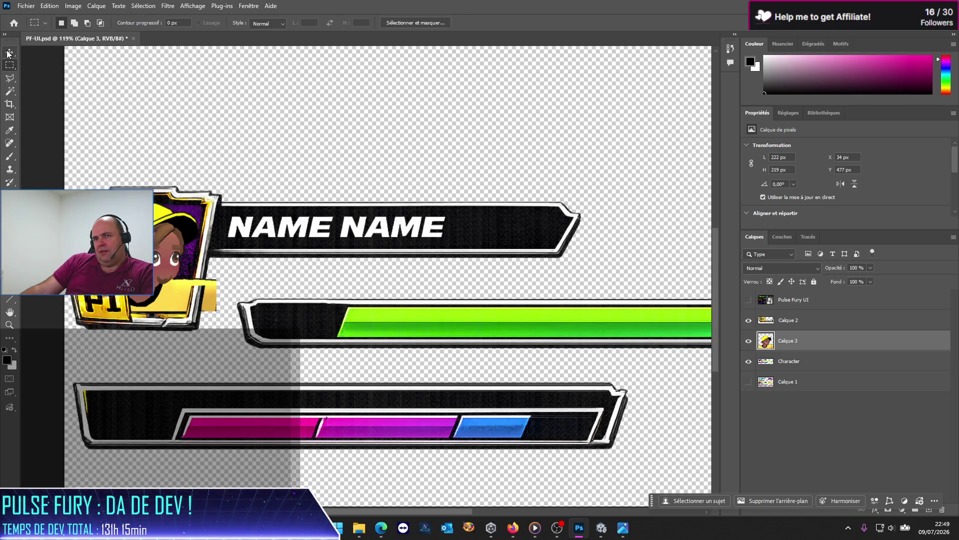
left_click_drag(164, 260, 159, 260)
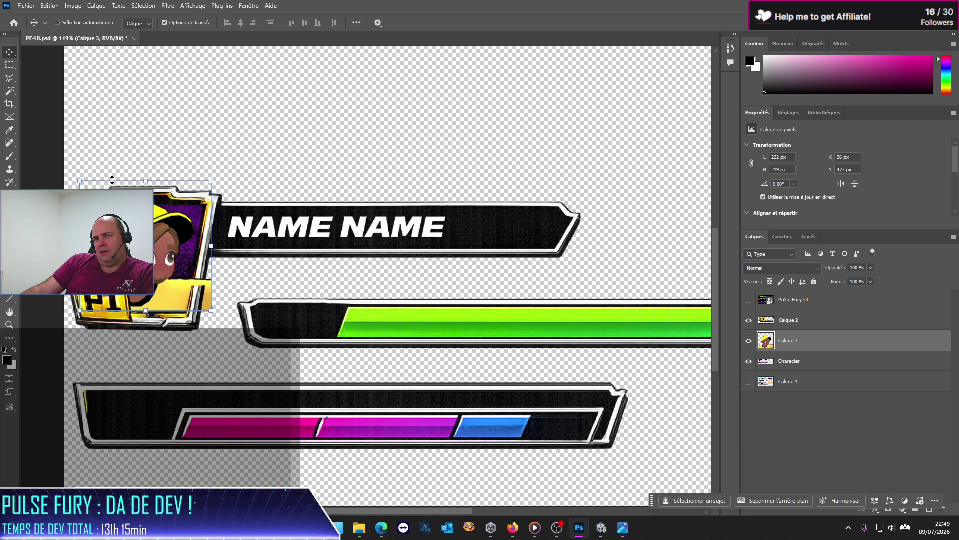
Trim the yellow shirt overhang sticking out past the P1 frame's right edge
left_click(9, 65)
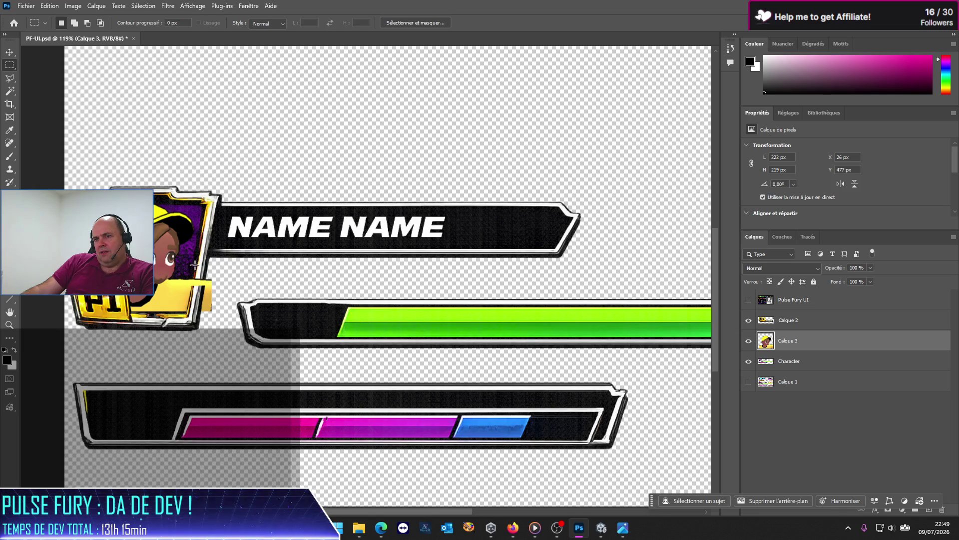
scroll(162, 287, "up", 3)
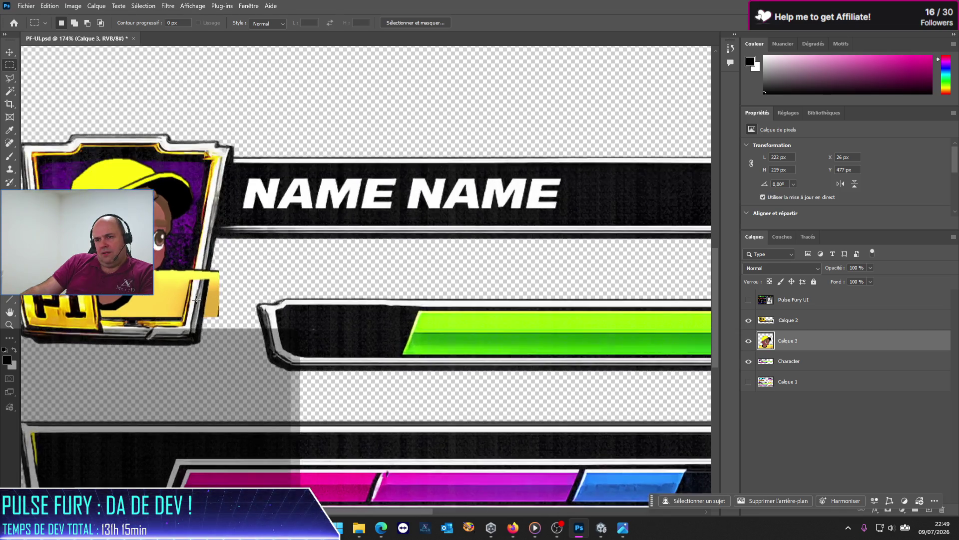
scroll(162, 286, "up", 3)
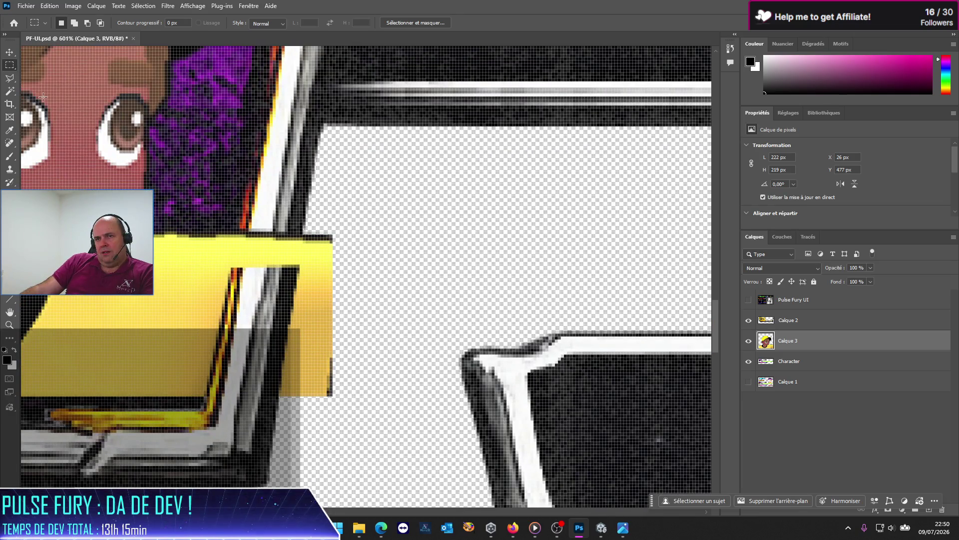
left_click(10, 77)
left_click(241, 225)
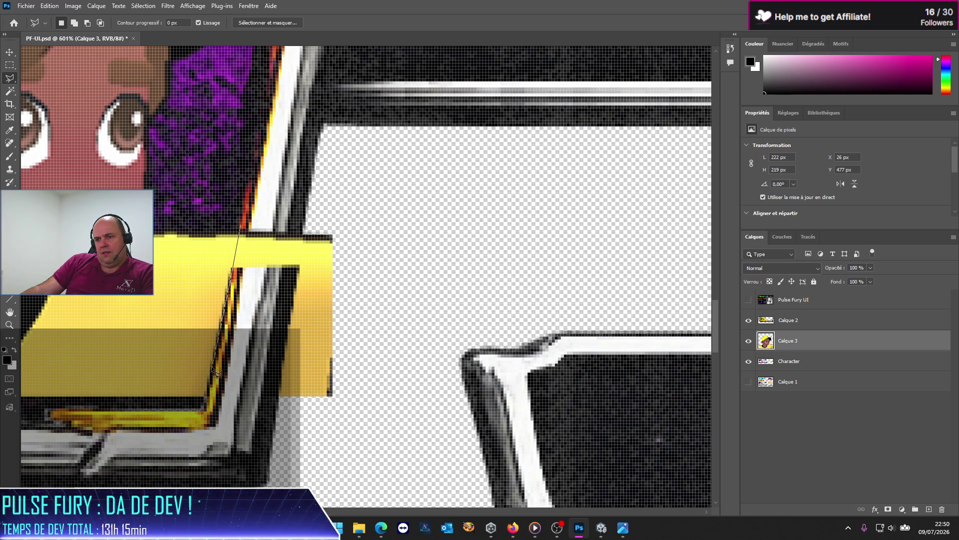
left_click(214, 404)
left_click(302, 425)
left_click(380, 415)
left_click(398, 262)
double_click(336, 196)
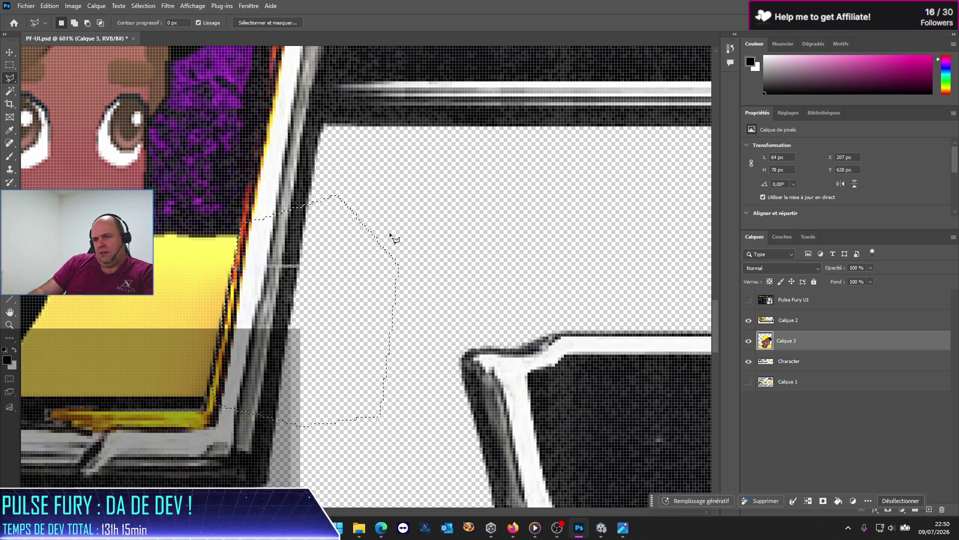
key("ctrl+d")
scroll(325, 283, "down", 4)
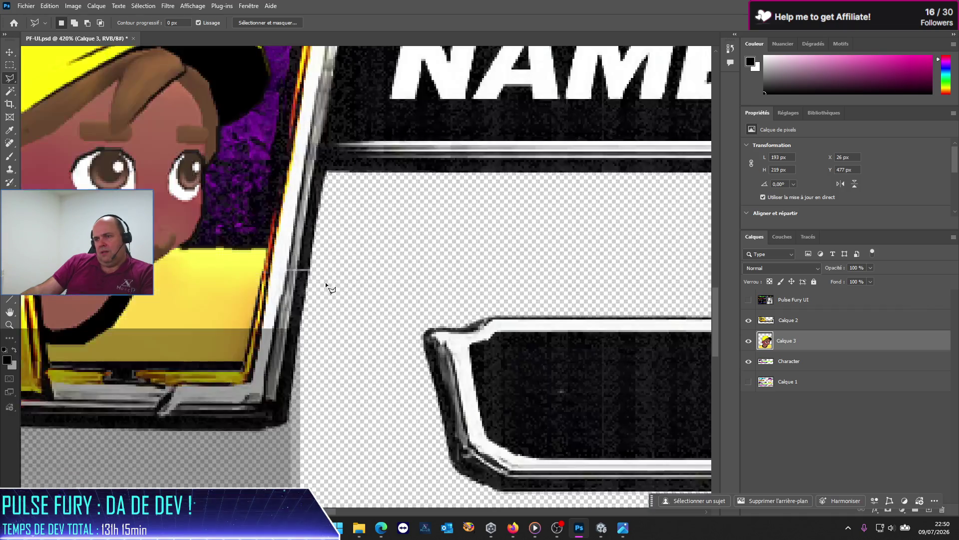
scroll(325, 283, "down", 2)
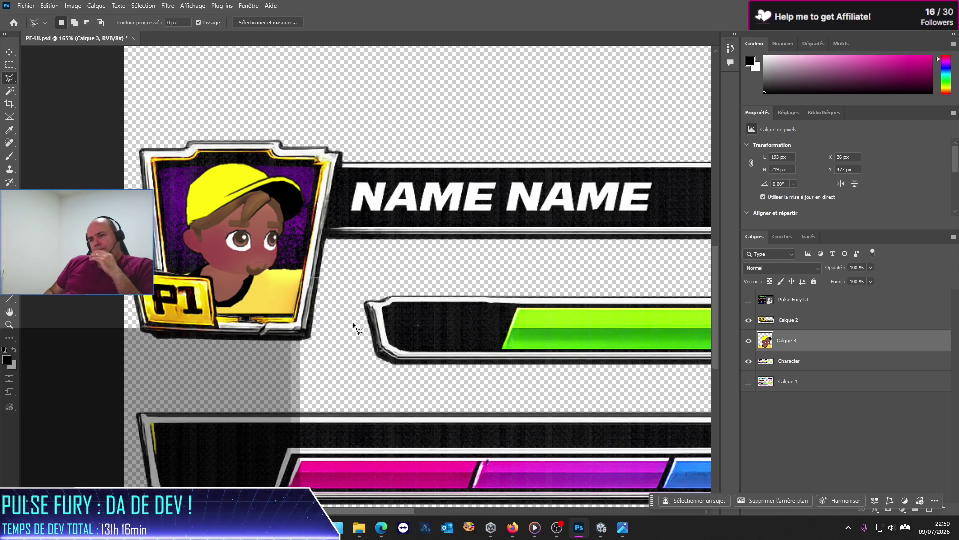
Show Pulse Fury UI, drag it below Calque 1, select Calque 3, and hide Pulse Fury UI again
scroll(357, 328, "down", 5)
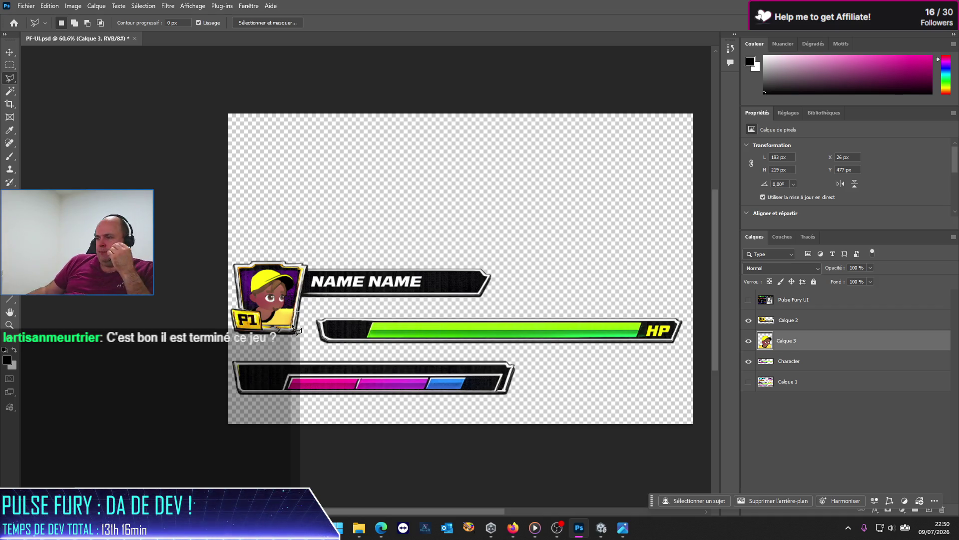
left_click(748, 299)
left_click_drag(785, 299, 800, 397)
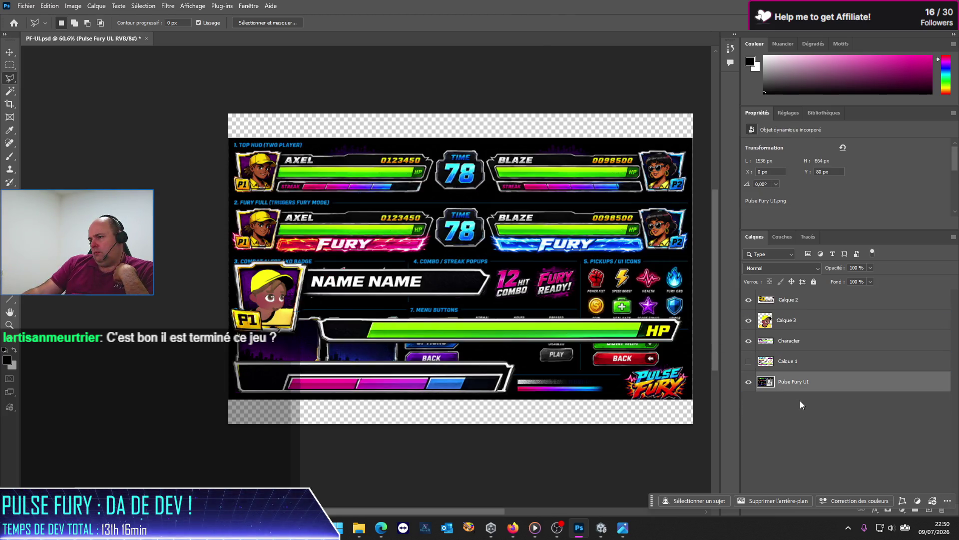
left_click(800, 360)
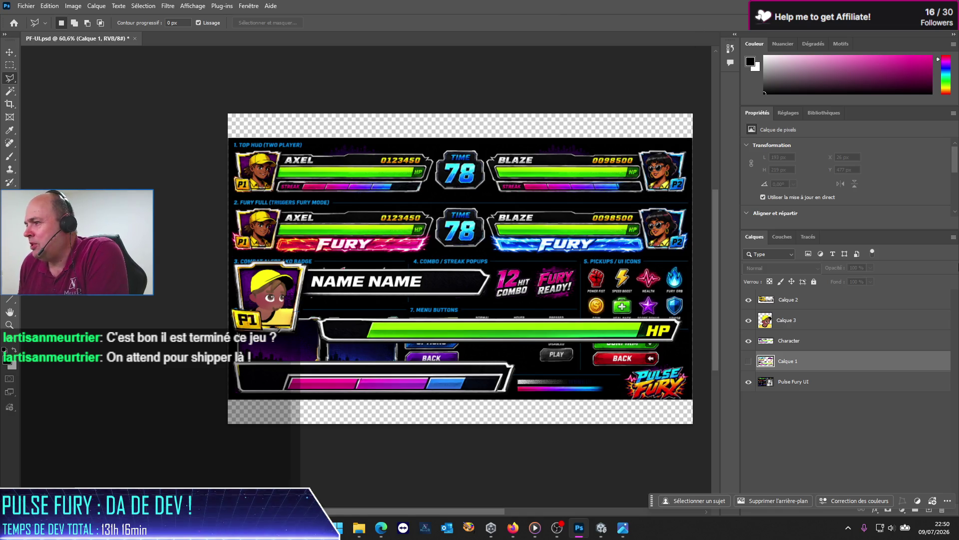
left_click(804, 321)
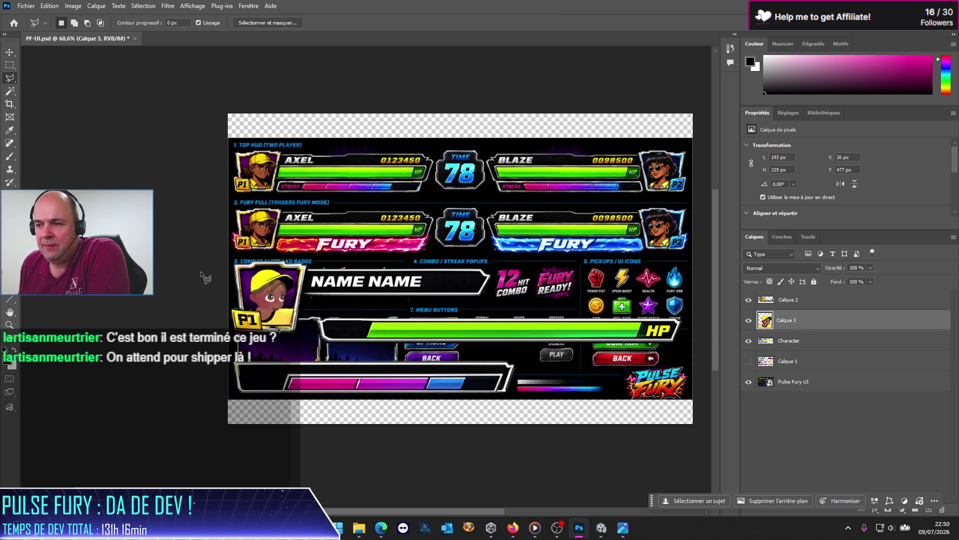
left_click(749, 382)
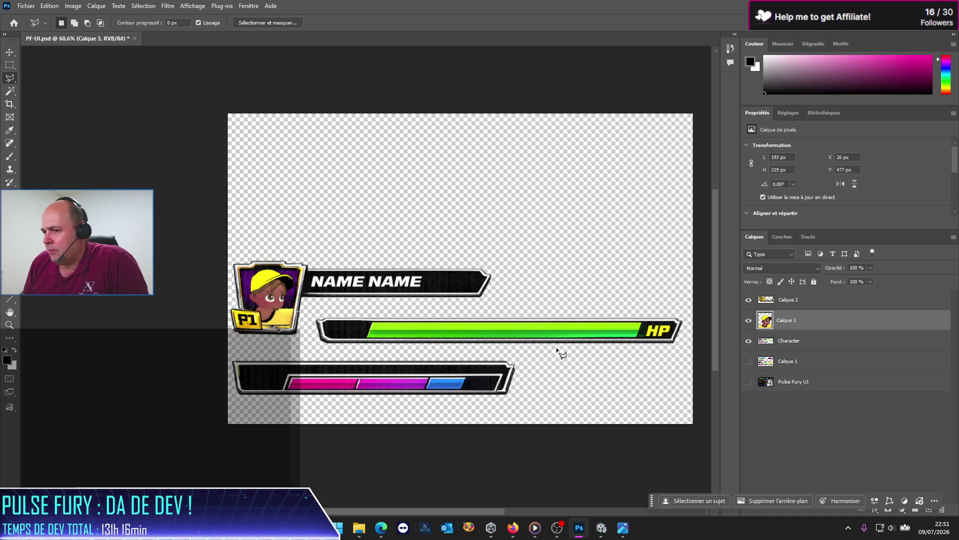
scroll(293, 331, "up", 2)
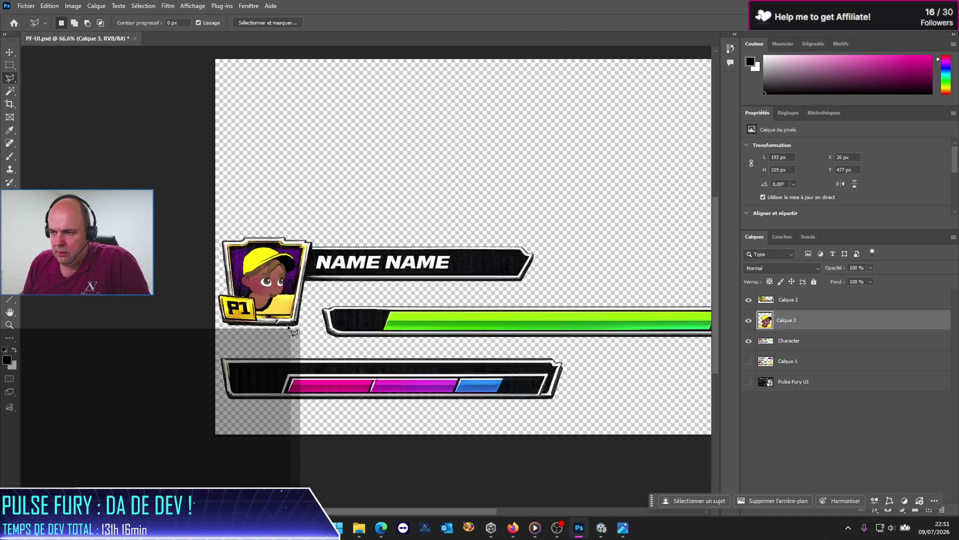
scroll(293, 331, "up", 5)
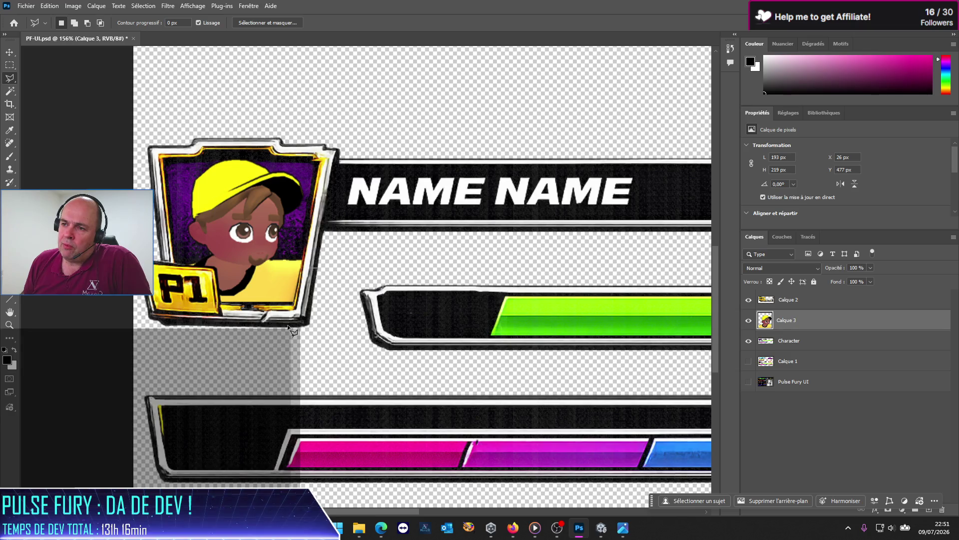
scroll(219, 219, "up", 3)
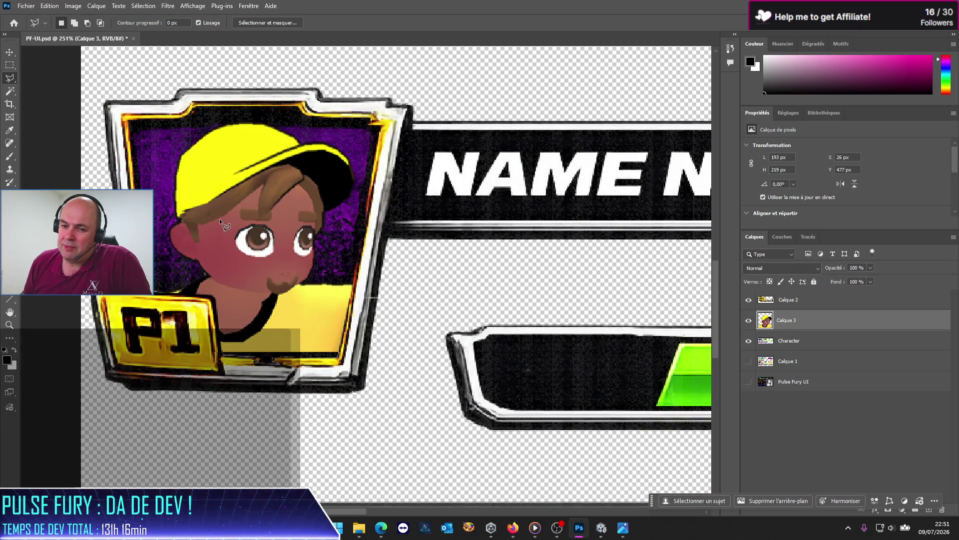
scroll(220, 220, "down", 1)
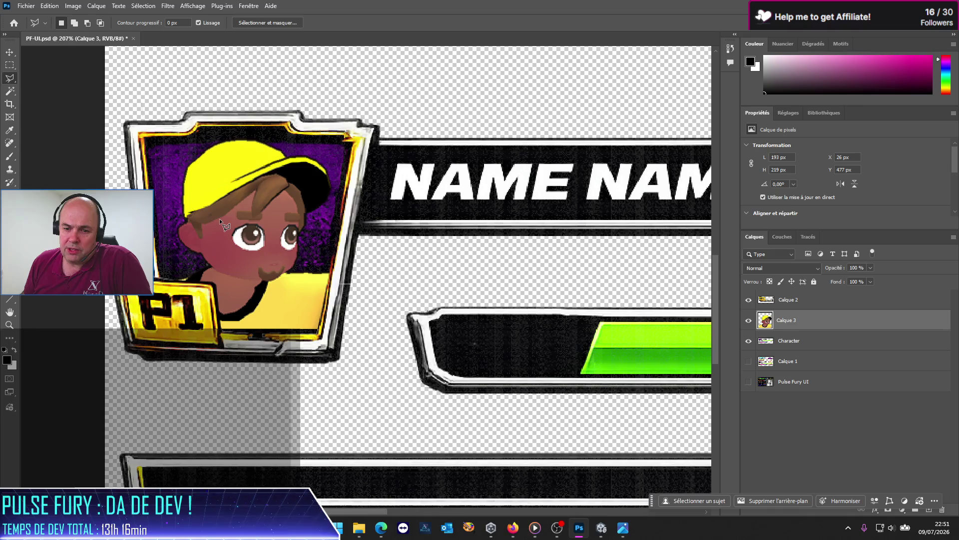
scroll(219, 218, "down", 2)
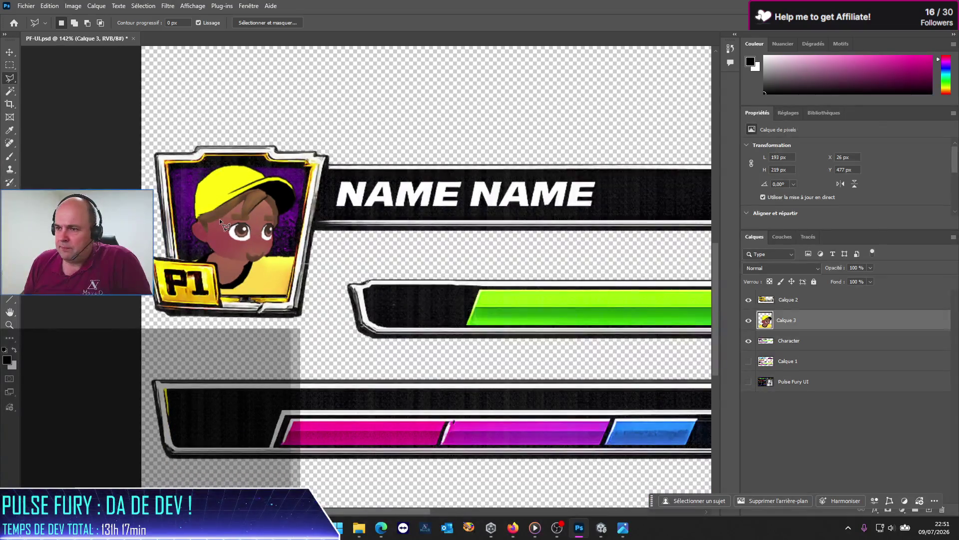
scroll(223, 231, "down", 1)
scroll(223, 231, "down", 1)
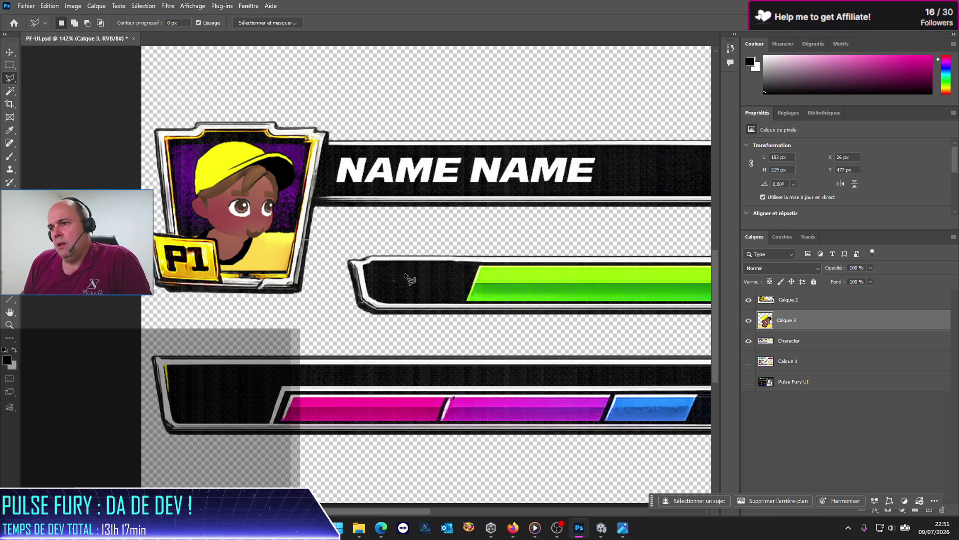
scroll(409, 305, "down", 3)
scroll(408, 306, "down", 1)
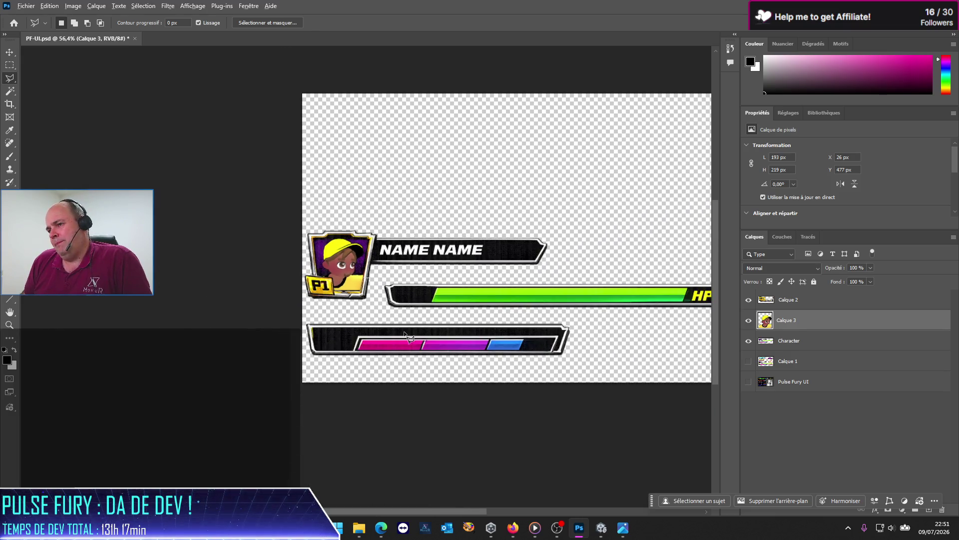
scroll(311, 243, "up", 1)
scroll(312, 244, "up", 5)
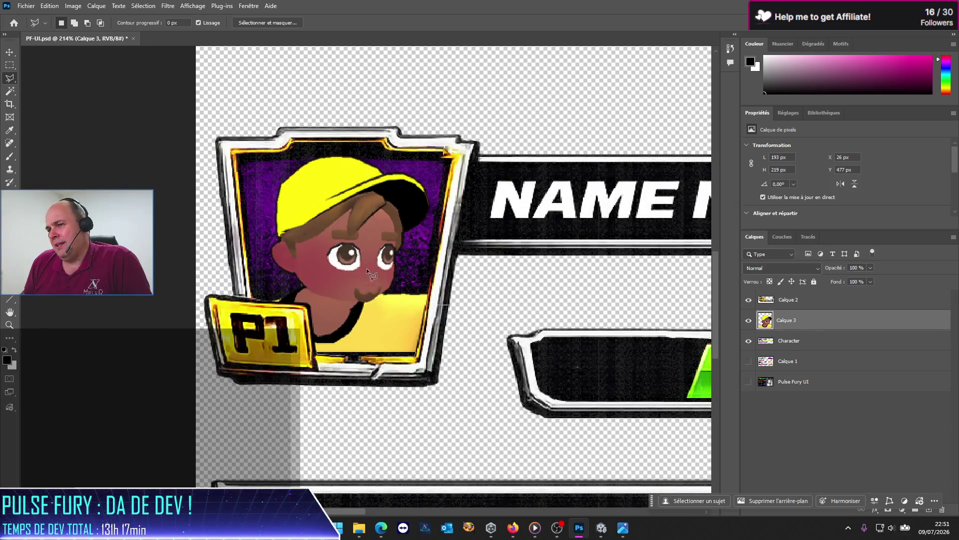
Switch to Unity, pan the Scene view around the yellow-capped fighter, and unpause Play mode
left_click(579, 530)
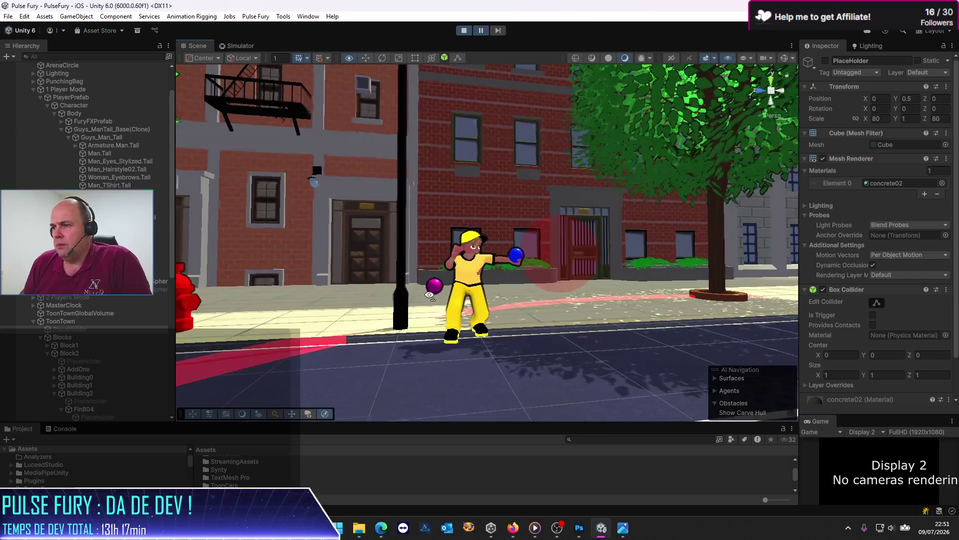
scroll(430, 298, "up", 3)
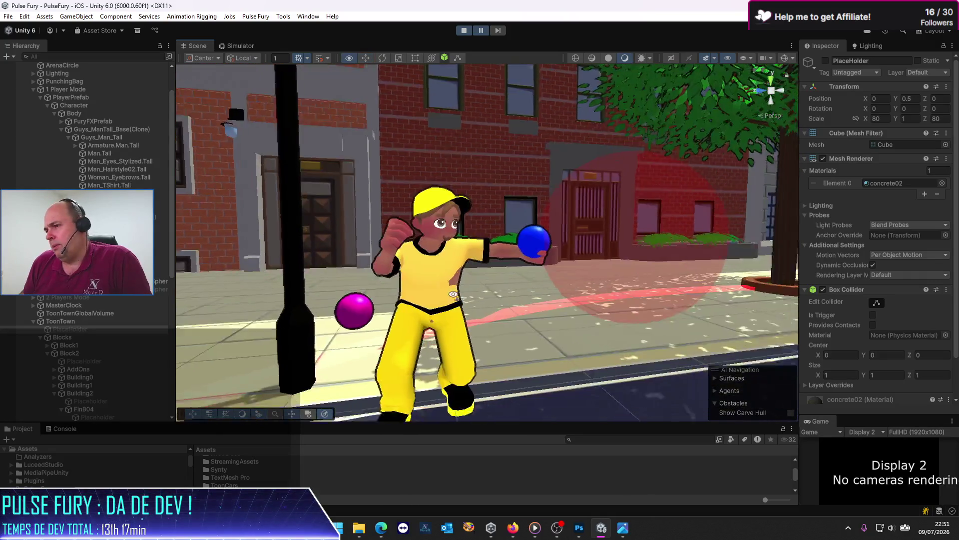
scroll(455, 301, "up", 3)
scroll(455, 301, "up", 3)
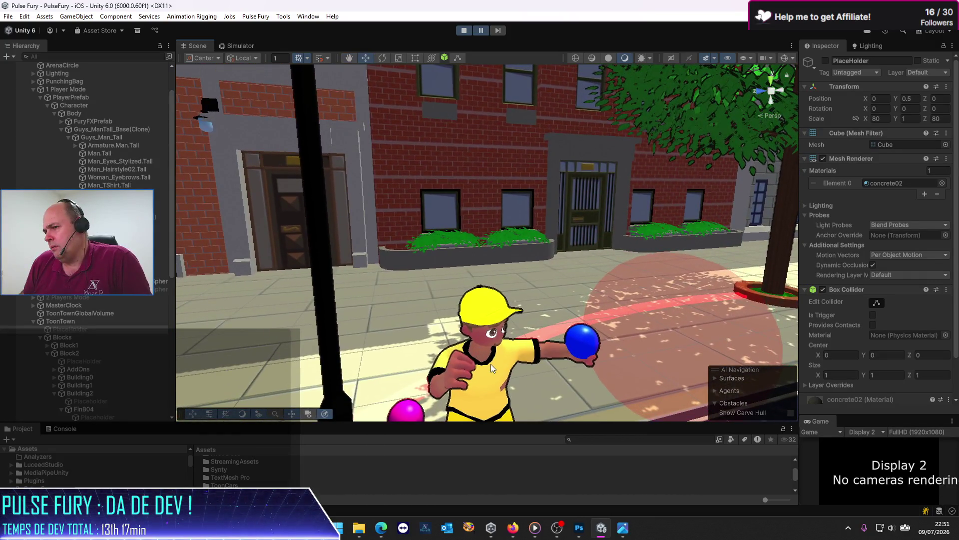
scroll(490, 364, "up", 3)
scroll(491, 364, "up", 3)
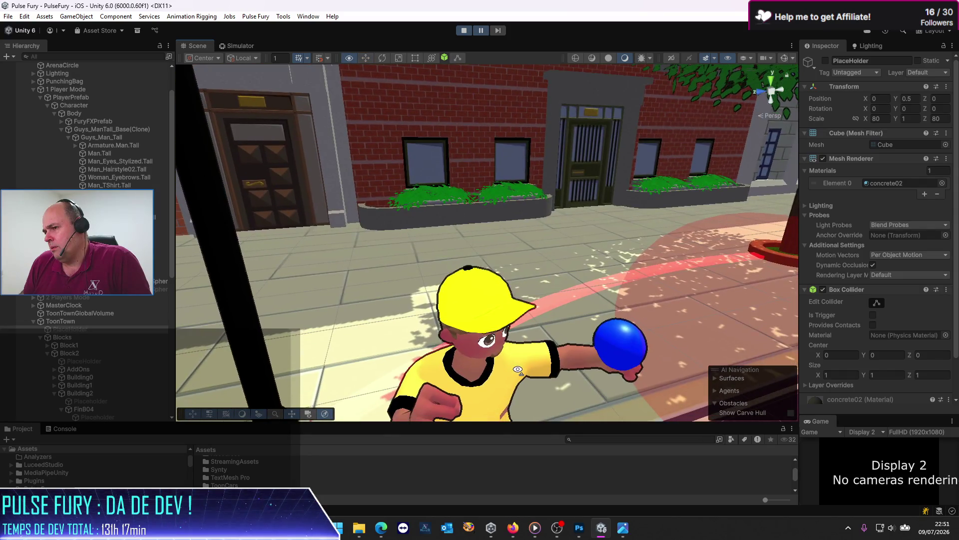
left_click_drag(511, 369, 493, 309)
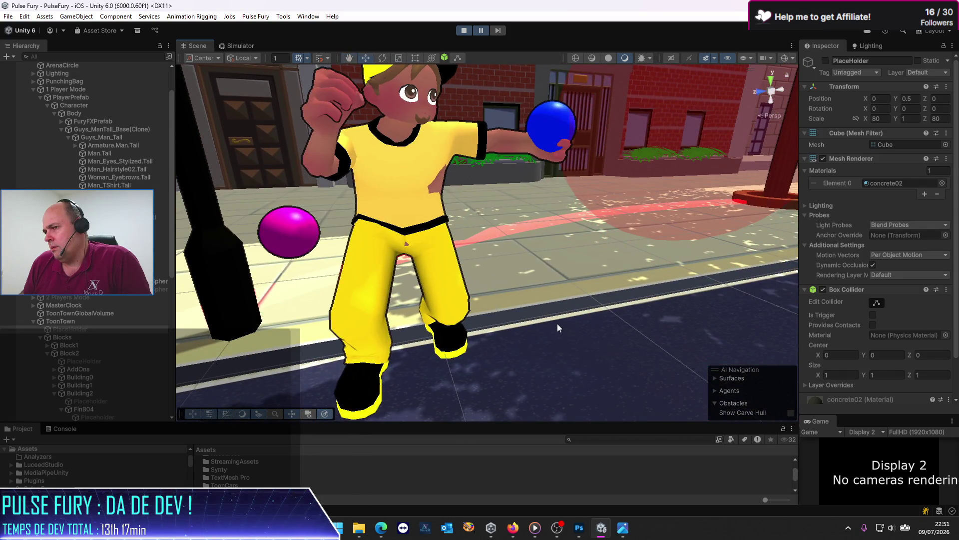
mouse_move(558, 327)
left_mouse_down()
mouse_move(545, 276)
mouse_move(466, 270)
mouse_move(429, 288)
mouse_move(445, 289)
mouse_move(424, 289)
mouse_move(484, 278)
mouse_move(514, 319)
mouse_move(400, 327)
left_mouse_up()
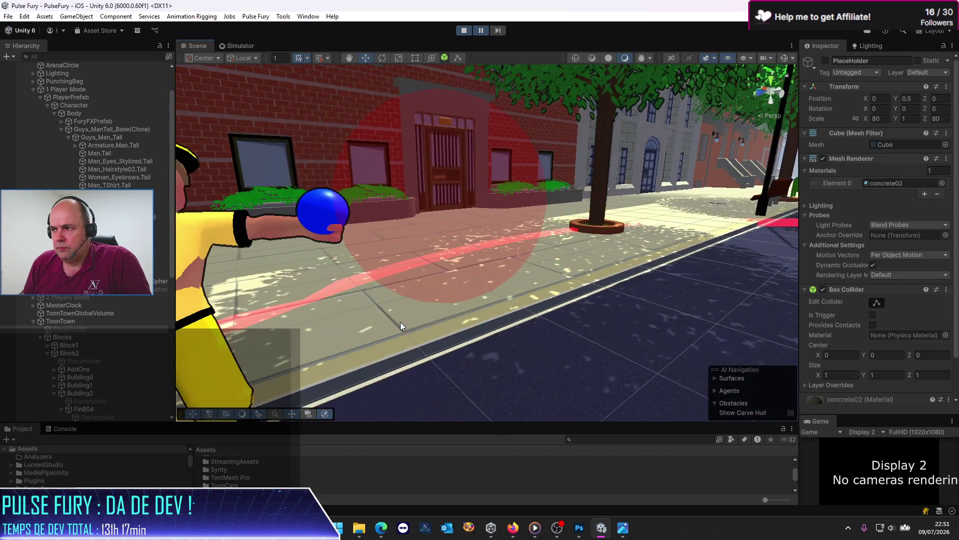
scroll(400, 326, "down", 3)
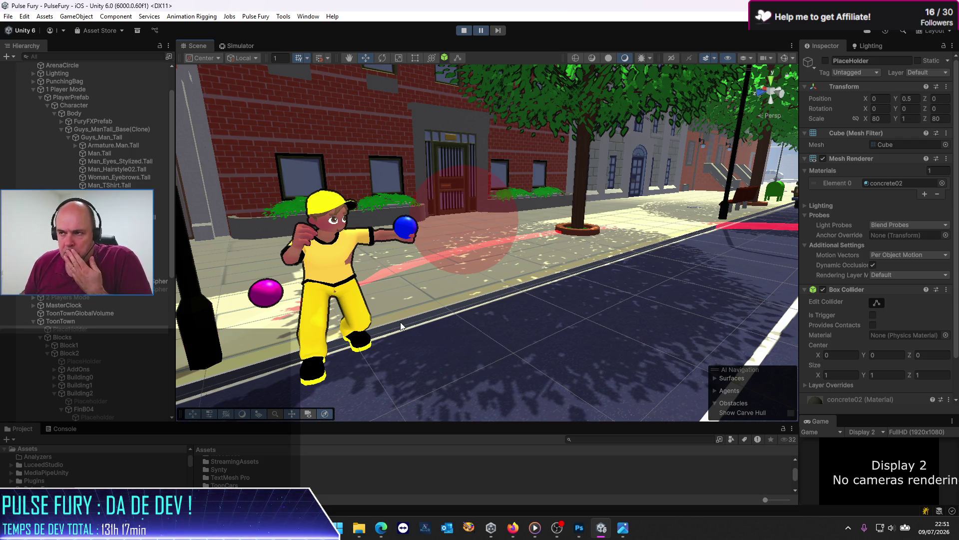
left_click(481, 34)
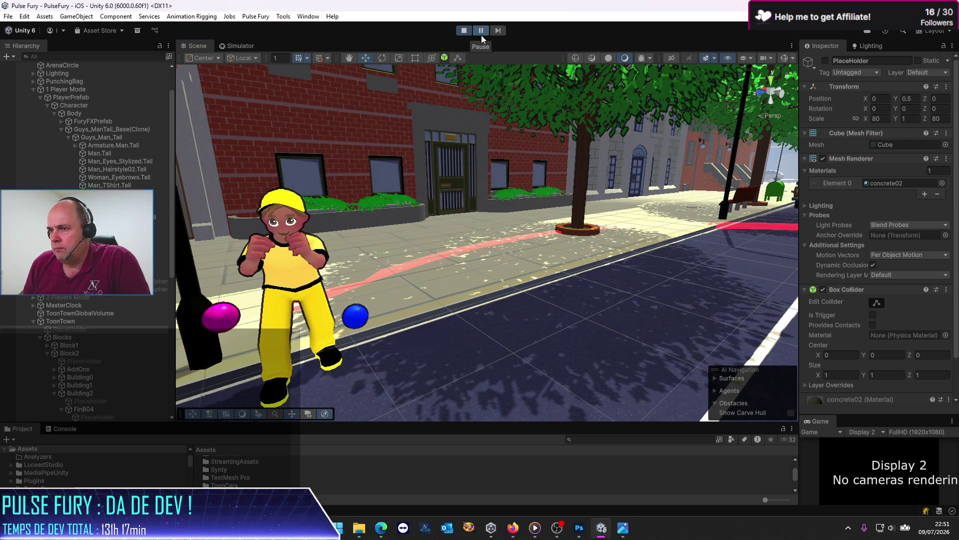
mouse_move(436, 250)
left_mouse_down()
mouse_move(325, 274)
mouse_move(345, 245)
left_mouse_up()
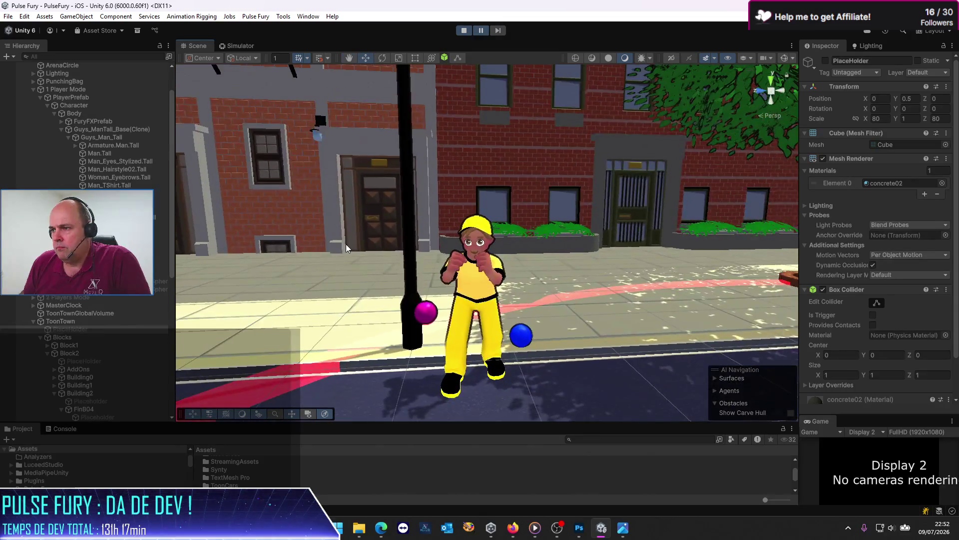
Show the game in the Simulator view and select the game camera object
left_click(241, 45)
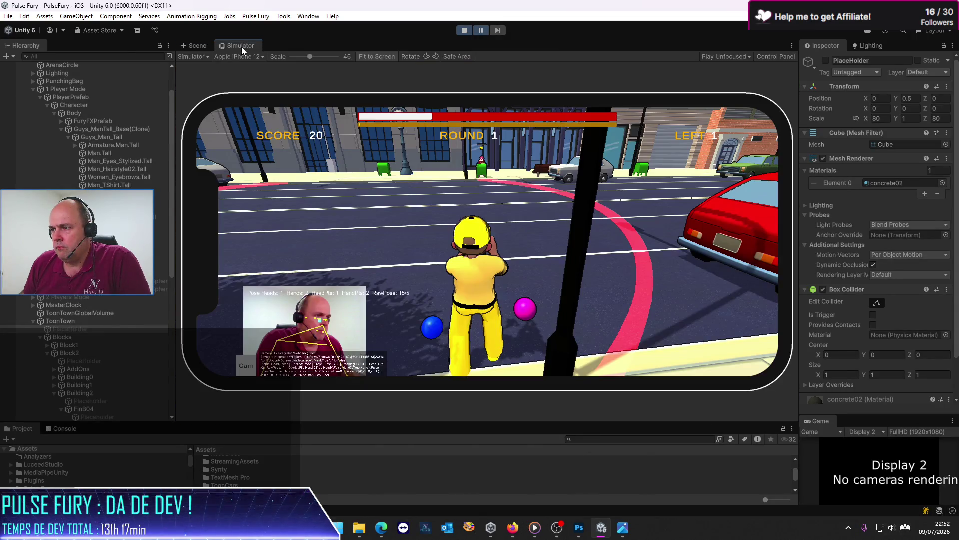
left_click(200, 46)
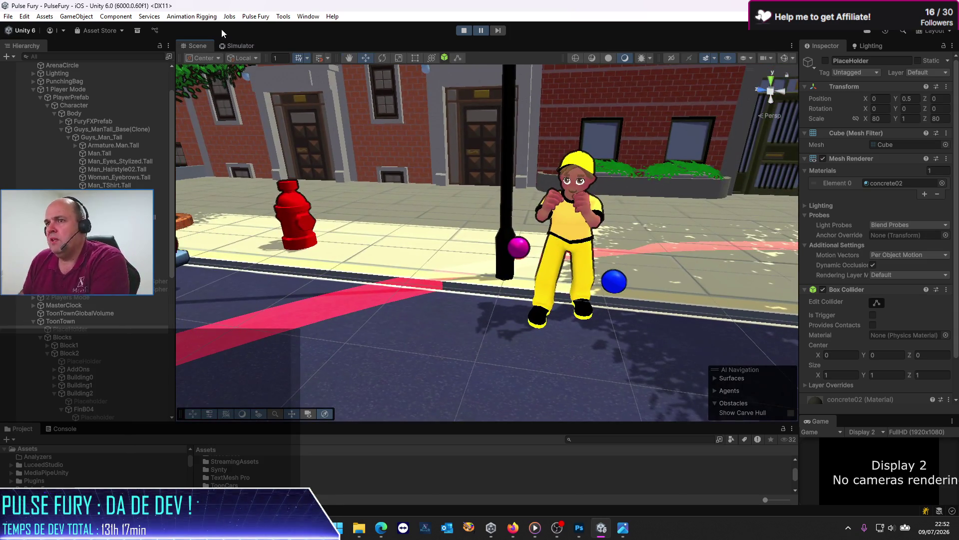
left_click(238, 45)
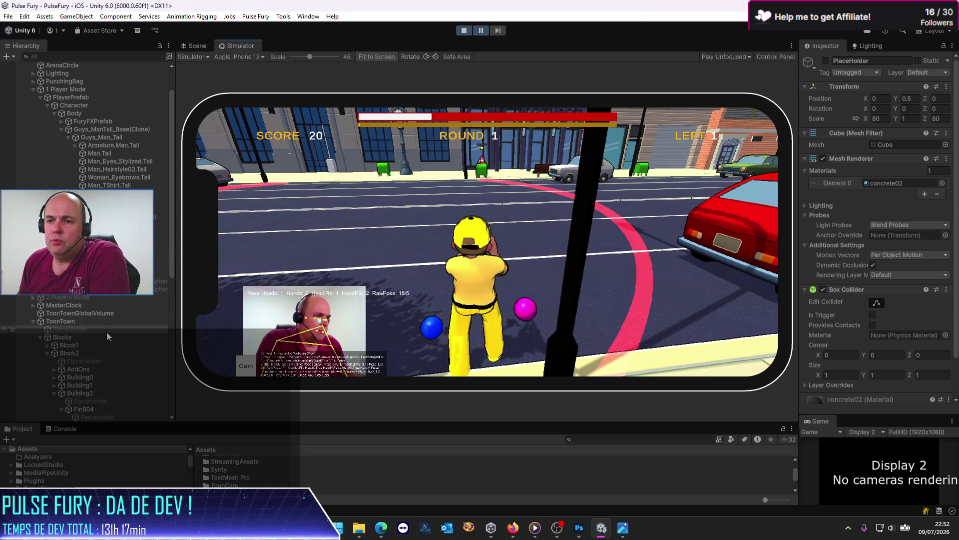
left_click(116, 137)
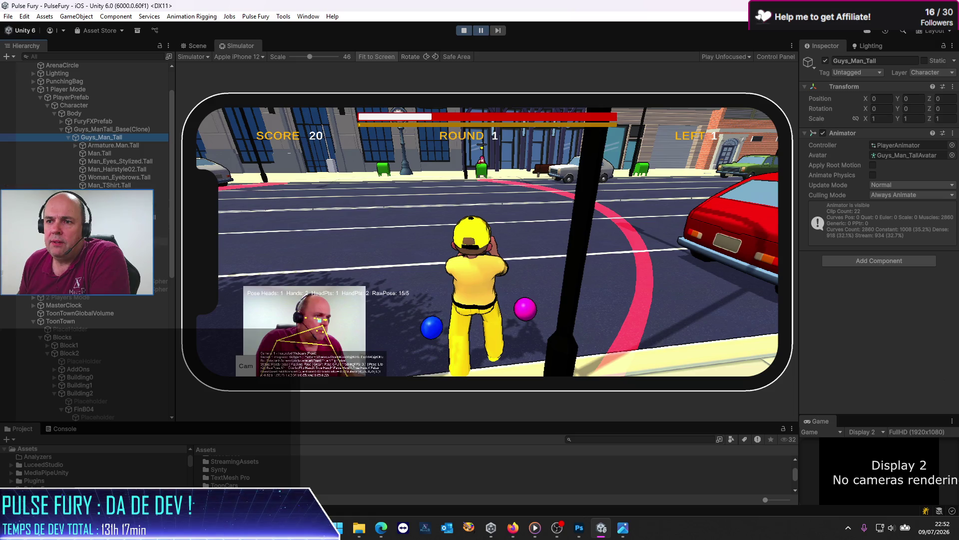
left_click(100, 249)
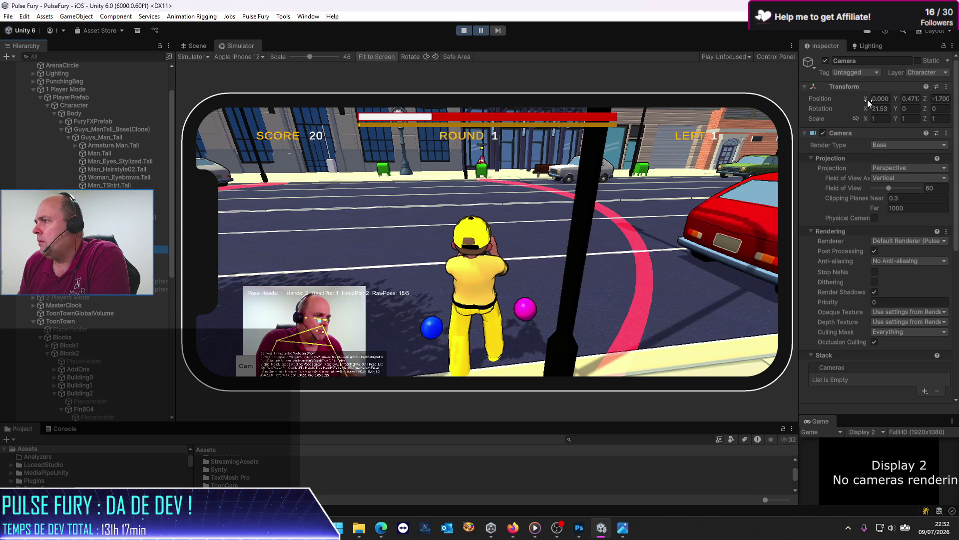
Reposition the camera, setting Position Y to 0.05 and Position Z to 1.71
mouse_move(866, 99)
left_mouse_down()
mouse_move(41, 122)
mouse_move(419, 235)
left_mouse_up()
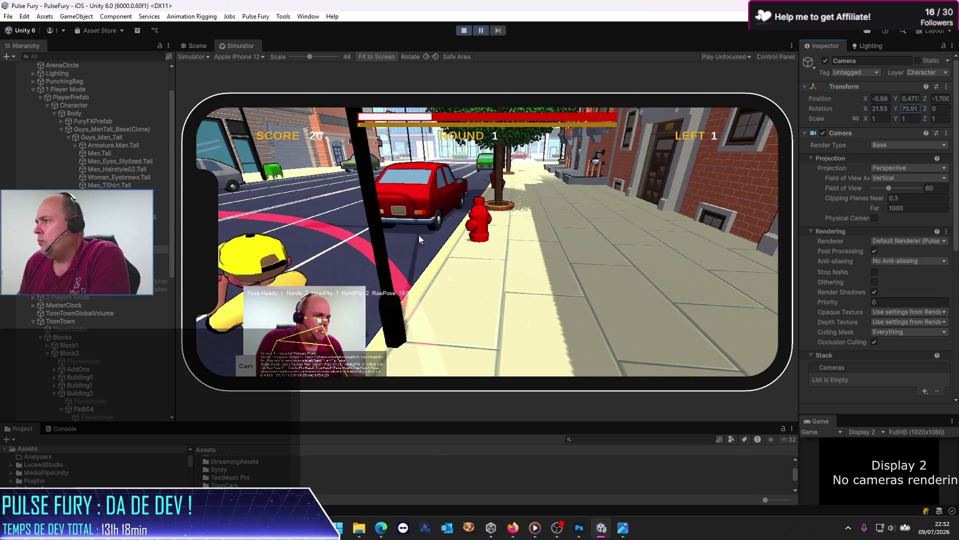
left_click(867, 102)
left_click(907, 99)
type("0.05")
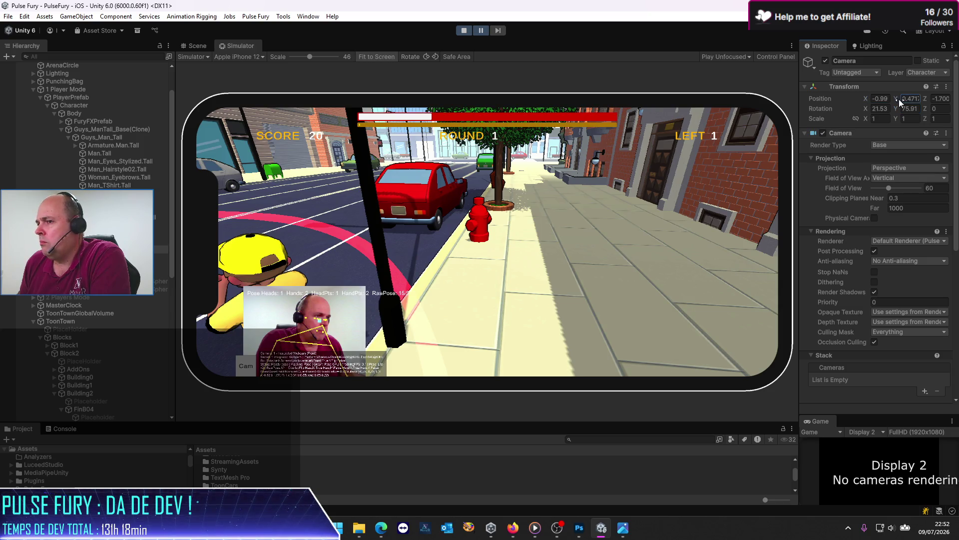
key("Return")
left_click_drag(891, 102, 863, 100)
left_click(925, 99)
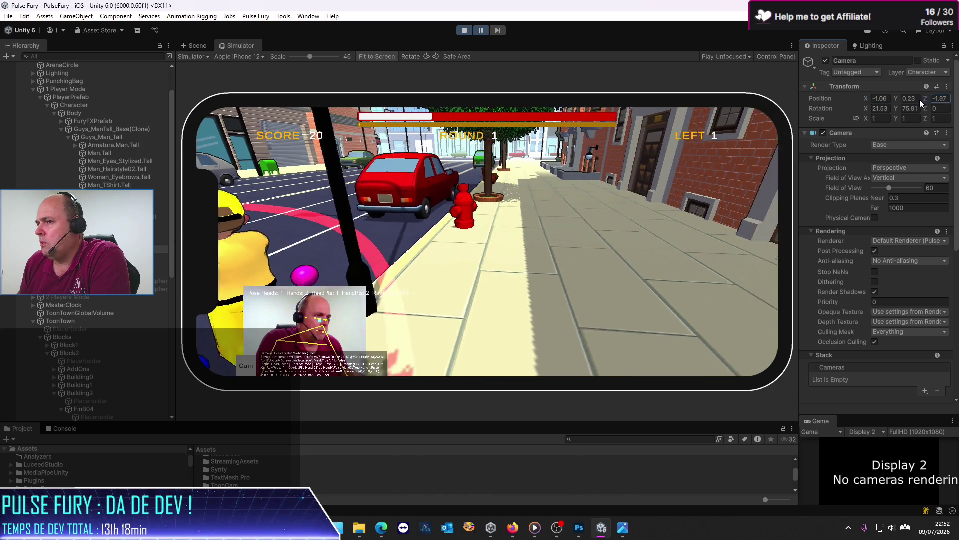
type("0.8")
key("BackSpace")
type("71")
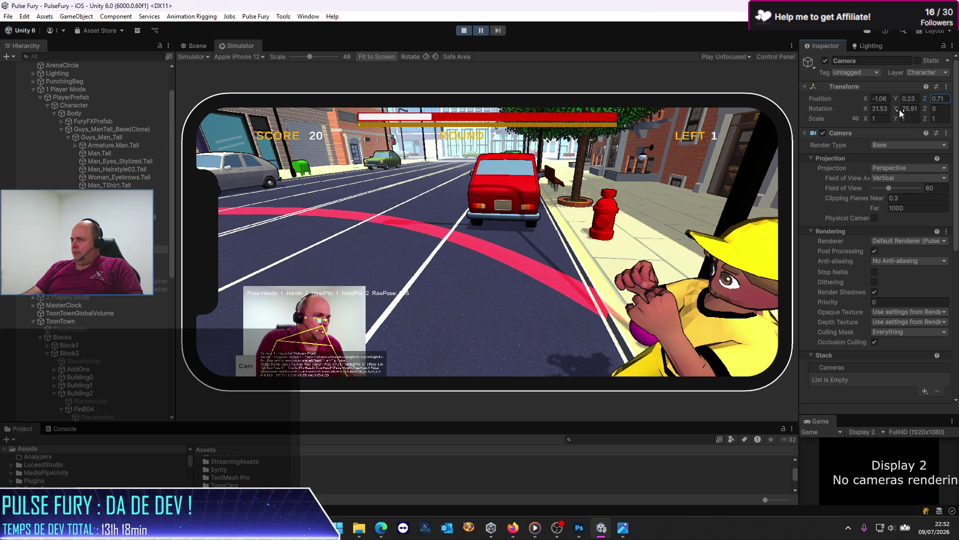
Rotate the camera toward the character and set Position X to -0.54
left_click_drag(900, 113, 954, 112)
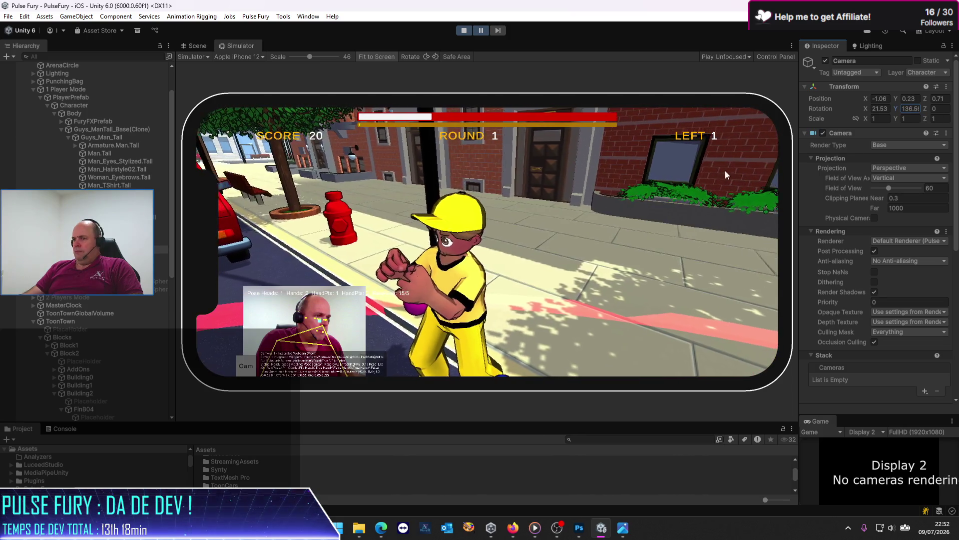
left_click_drag(898, 100, 894, 101)
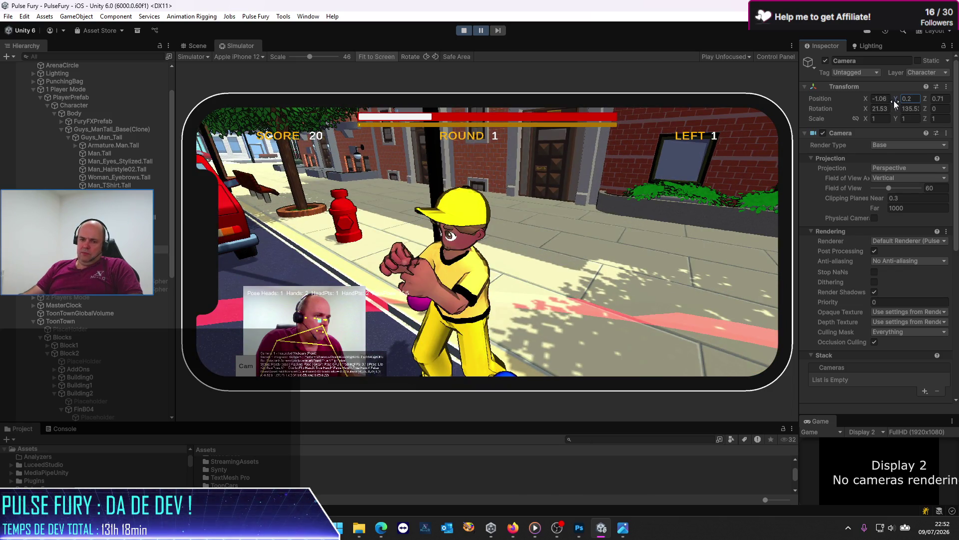
left_click(883, 98)
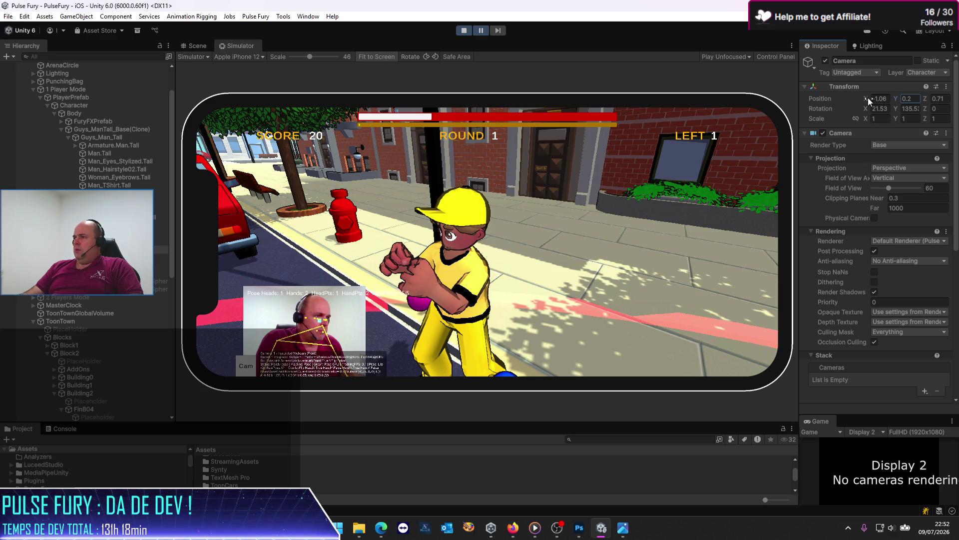
type("-0.54")
key("Return")
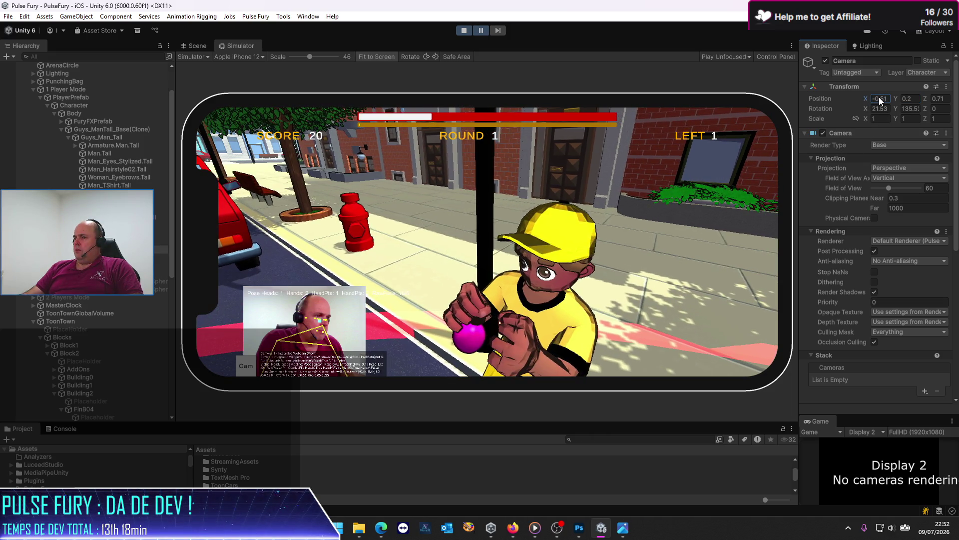
type("0")
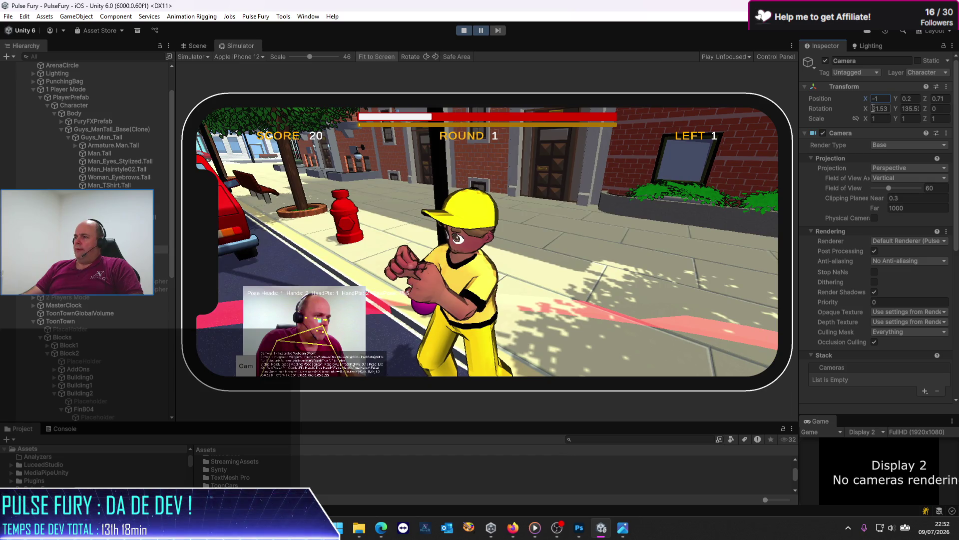
Set the camera height to 0, then turn it around the boxer and pull it back
left_click_drag(866, 108, 863, 112)
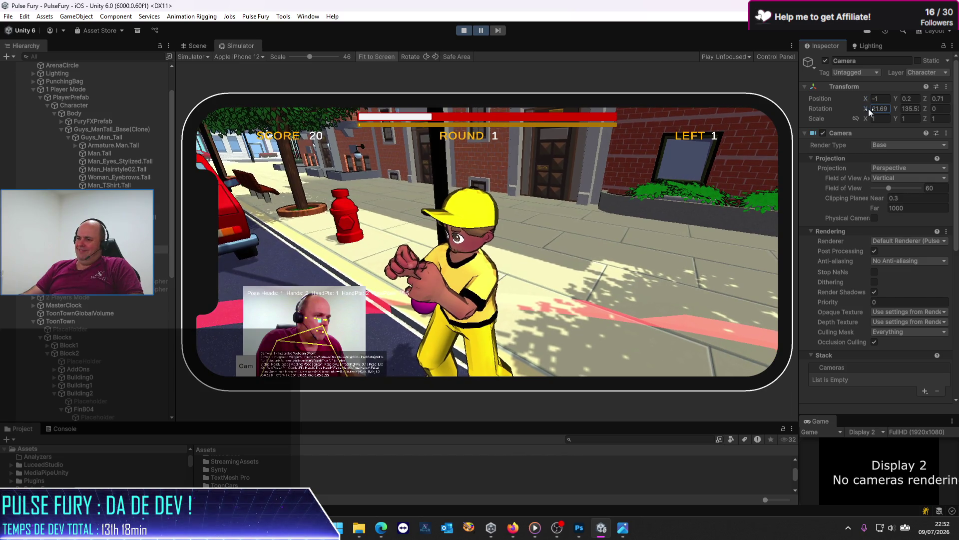
left_click(905, 99)
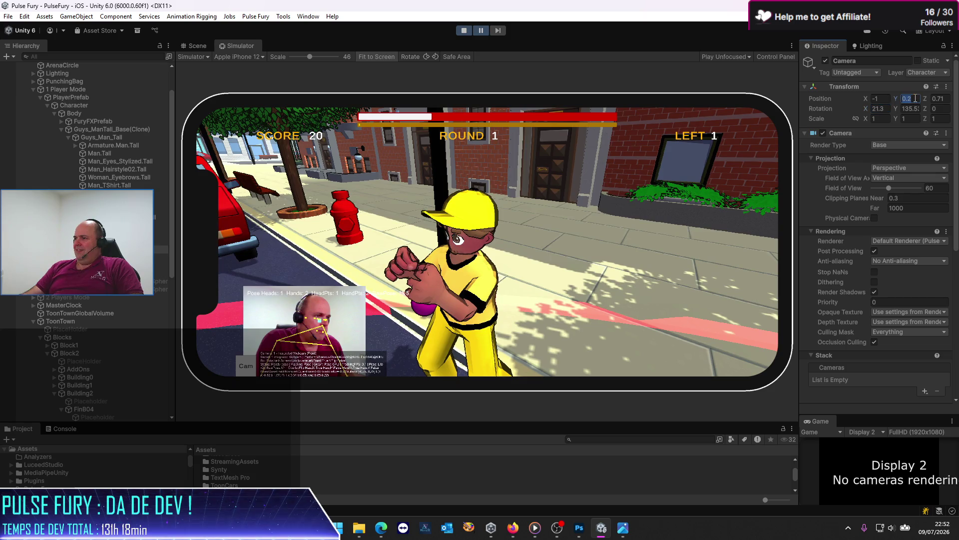
type("0")
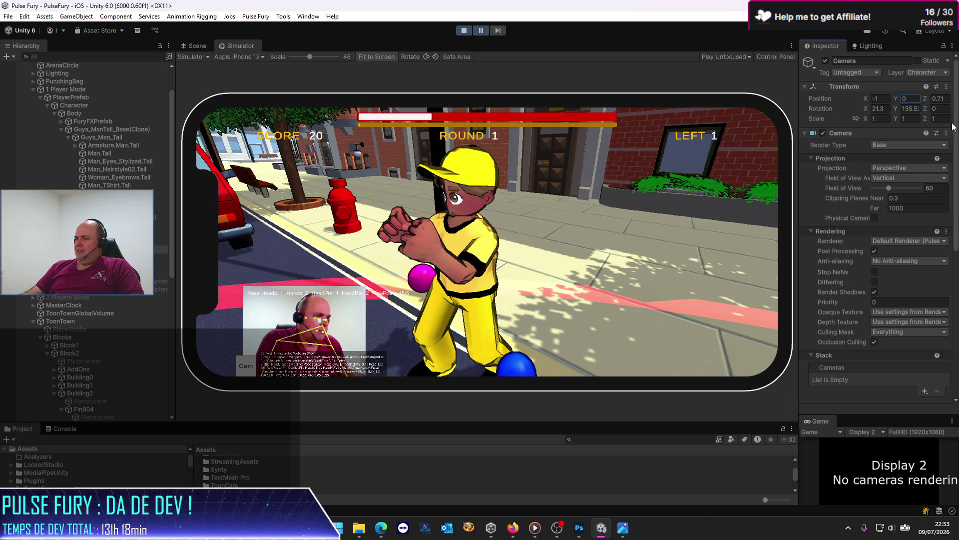
left_click(909, 108)
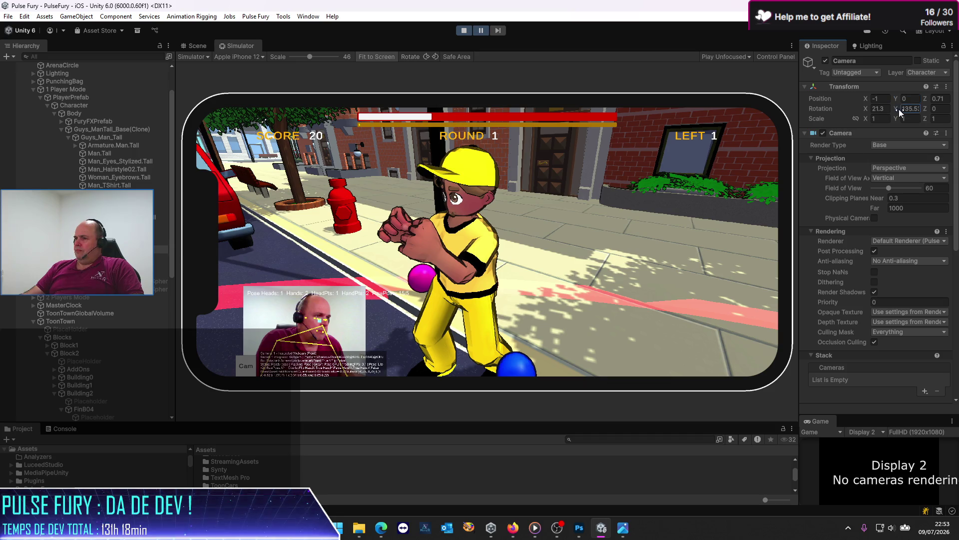
left_click_drag(887, 111, 951, 107)
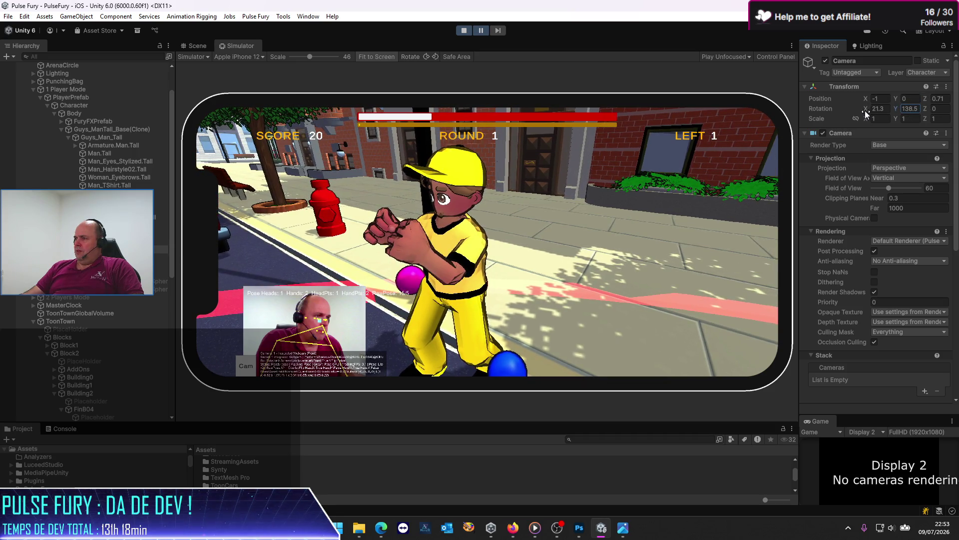
left_click_drag(870, 101, 869, 101)
type("-0.1")
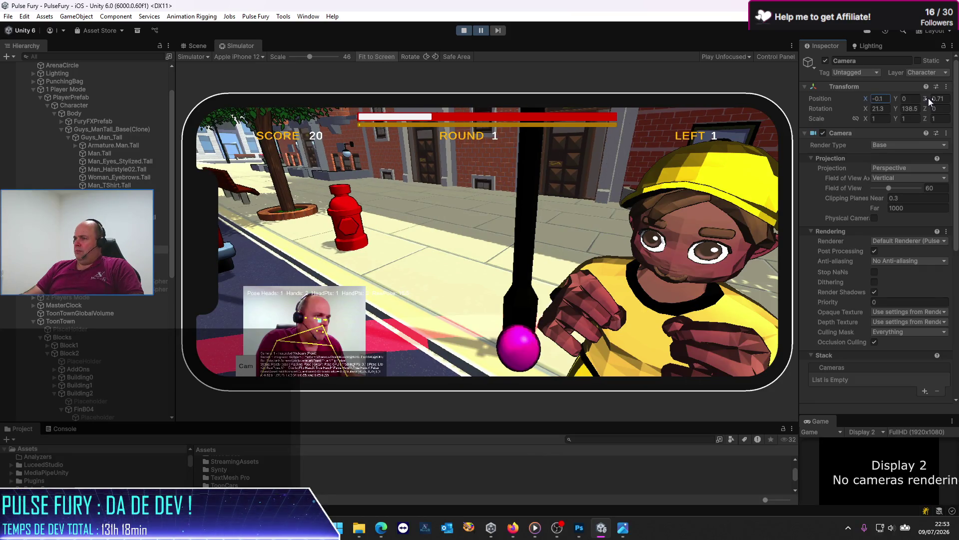
mouse_move(929, 102)
left_mouse_down()
mouse_move(947, 98)
mouse_move(932, 98)
mouse_move(939, 108)
mouse_move(470, 153)
mouse_move(539, 154)
mouse_move(242, 209)
left_mouse_up()
type("1.71")
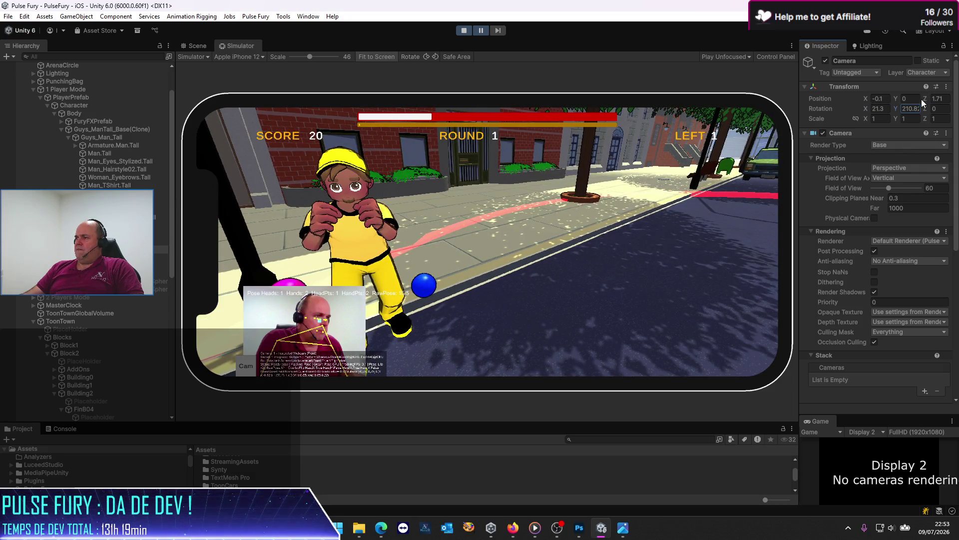
Flatten camera Rotation X to about 14.6, shift Position X to 0.7, and bring Z to 0.65
left_click_drag(925, 99, 924, 98)
type("1.4")
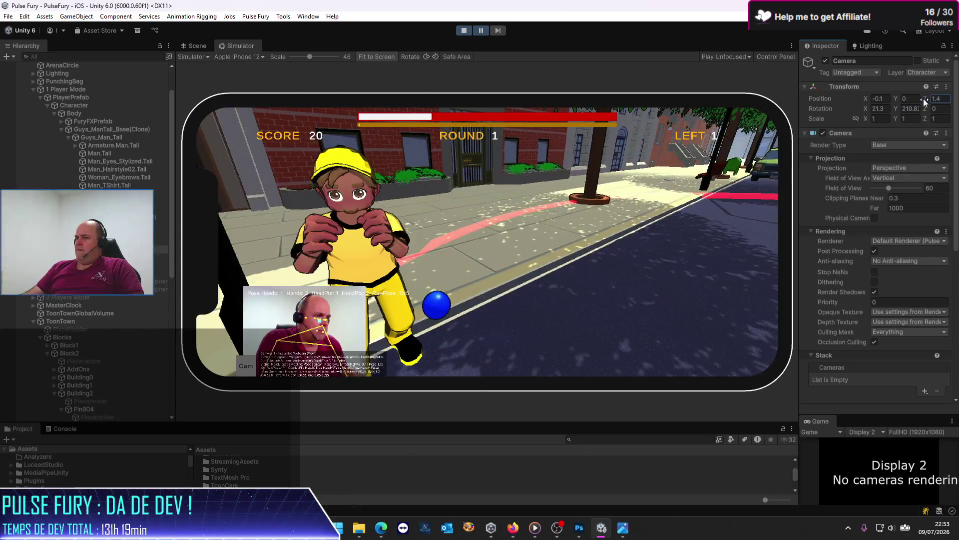
mouse_move(869, 114)
left_mouse_down()
mouse_move(774, 110)
mouse_move(782, 114)
left_mouse_up()
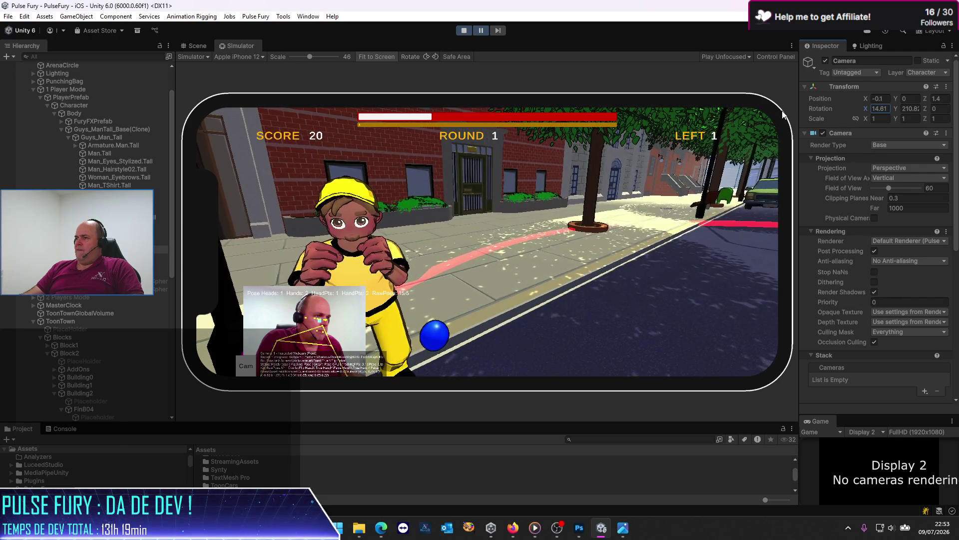
left_click_drag(868, 100, 868, 98)
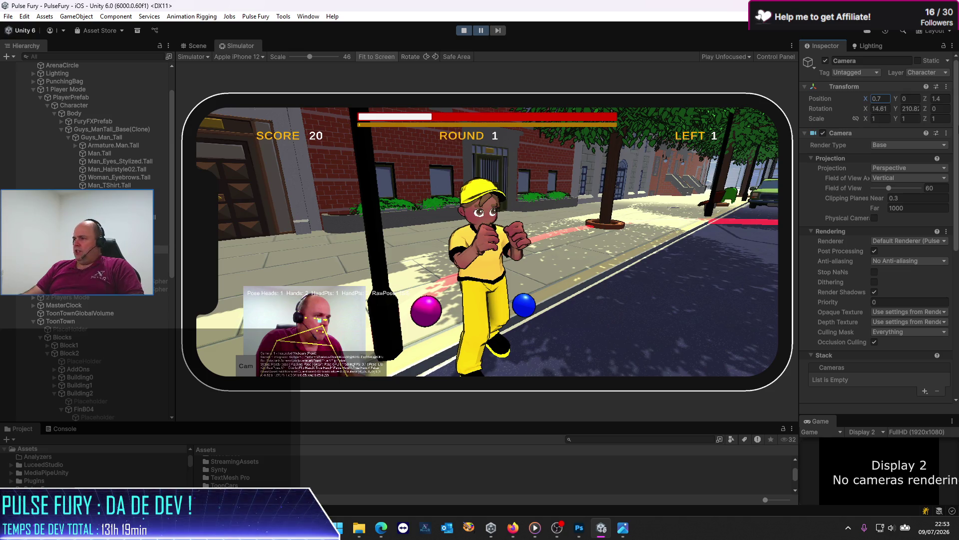
mouse_move(926, 99)
left_mouse_down()
mouse_move(915, 103)
mouse_move(953, 105)
mouse_move(28, 107)
mouse_move(224, 130)
mouse_move(216, 134)
mouse_move(40, 120)
mouse_move(939, 109)
mouse_move(909, 103)
mouse_move(919, 109)
left_mouse_up()
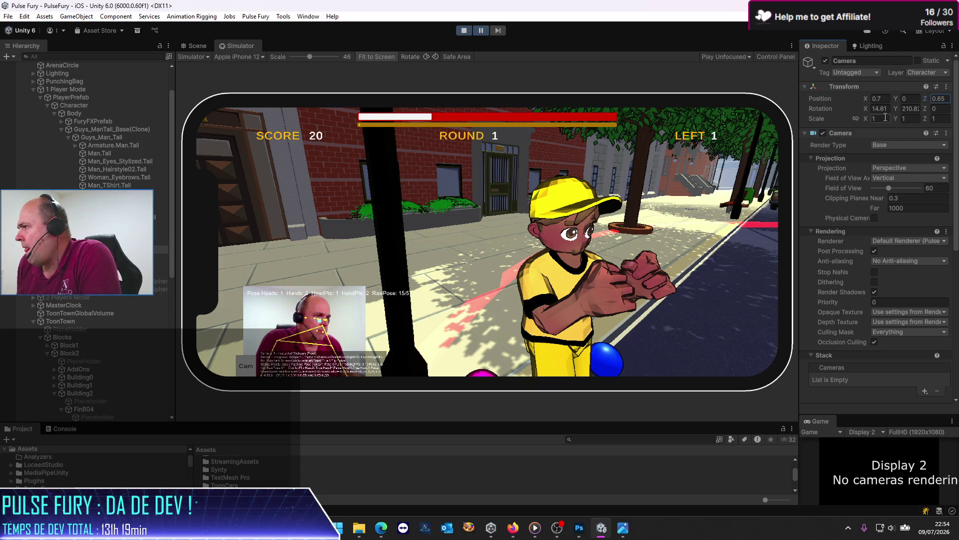
Swing camera Rotation Y to about 231.8 and set Position Y to -0.2
mouse_move(897, 111)
left_mouse_down()
mouse_move(949, 110)
mouse_move(223, 110)
mouse_move(738, 115)
left_mouse_up()
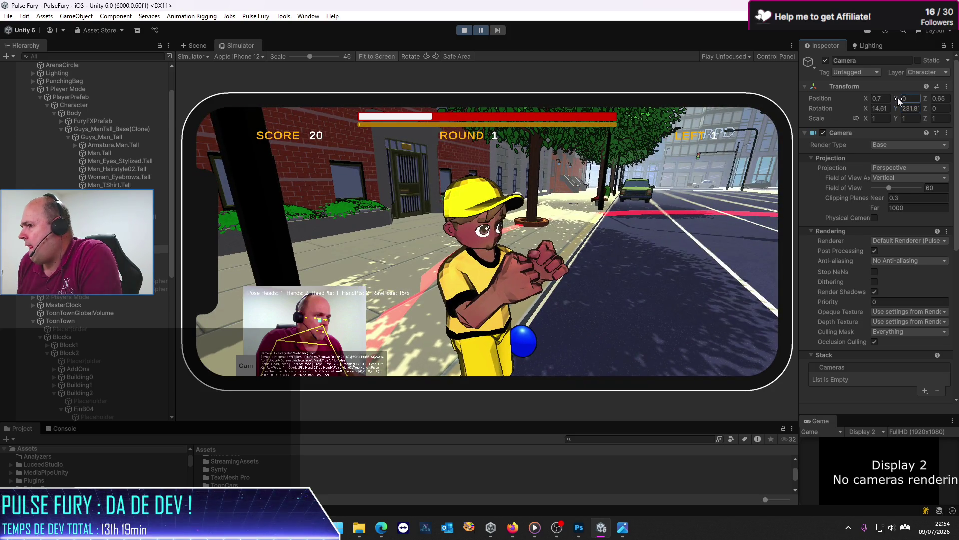
type("-0.2.6")
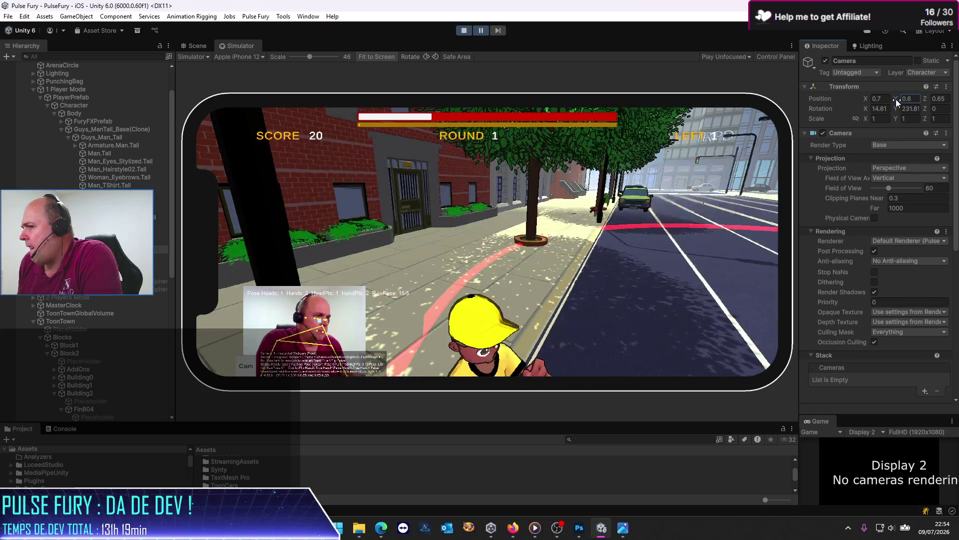
key("BackSpace")
key("BackSpace")
key("BackSpace")
type("-0.2")
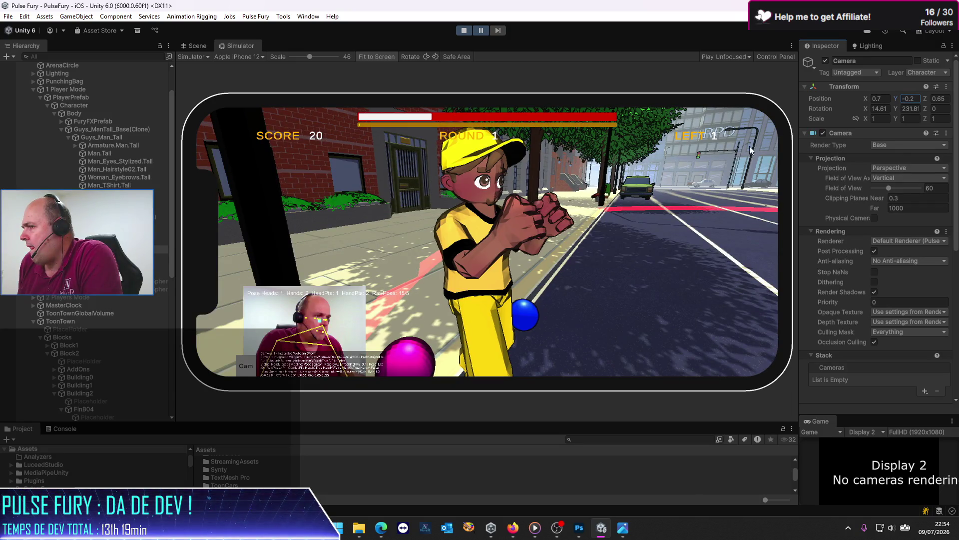
left_click_drag(869, 96, 866, 100)
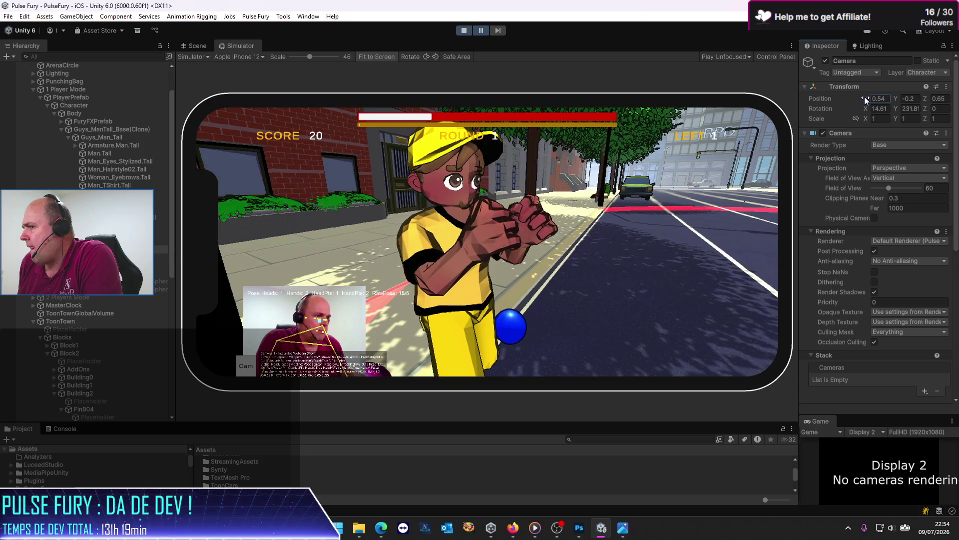
Adjust camera Position X and set Z to 0.7, checking the Photoshop mockup in between
left_click(924, 100)
left_click_drag(865, 102, 876, 101)
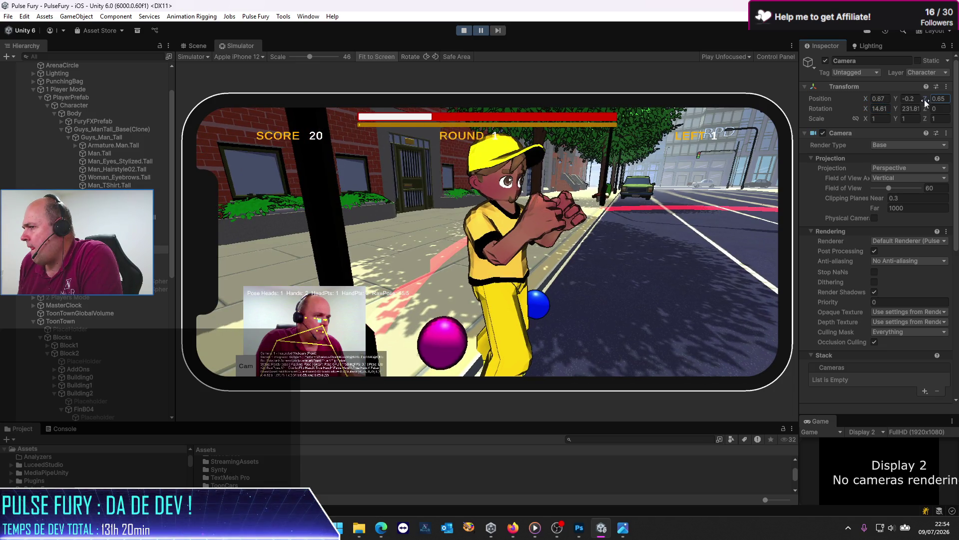
type("1")
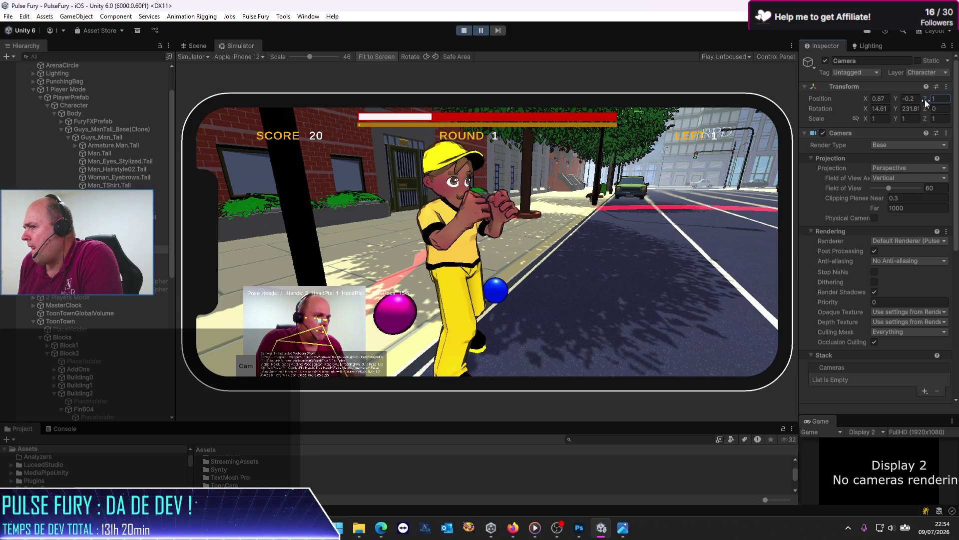
left_click_drag(925, 100, 919, 98)
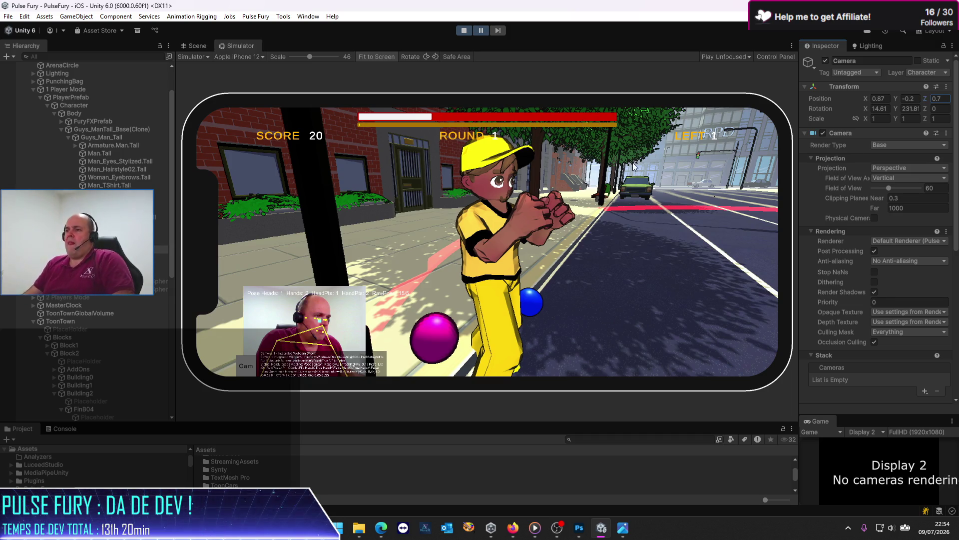
key("Tab")
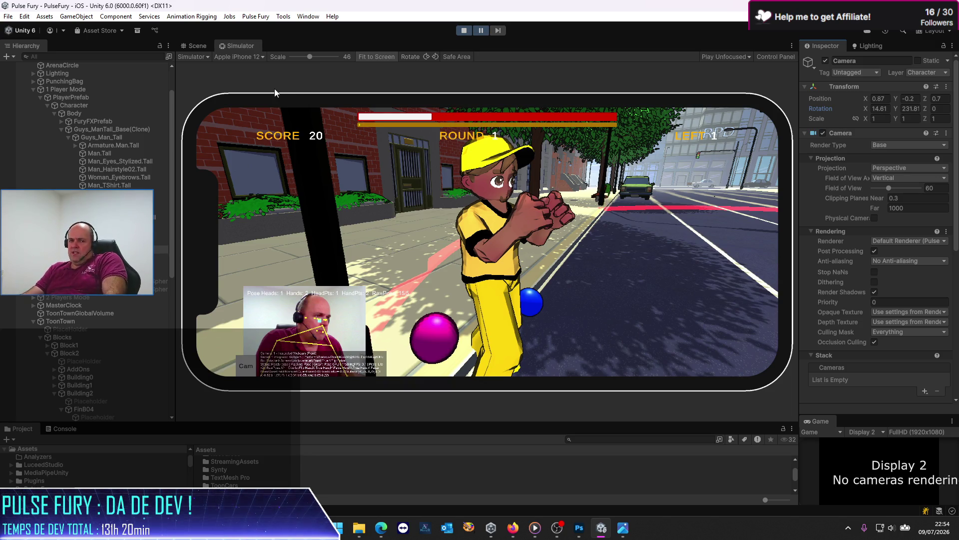
key("alt+Tab")
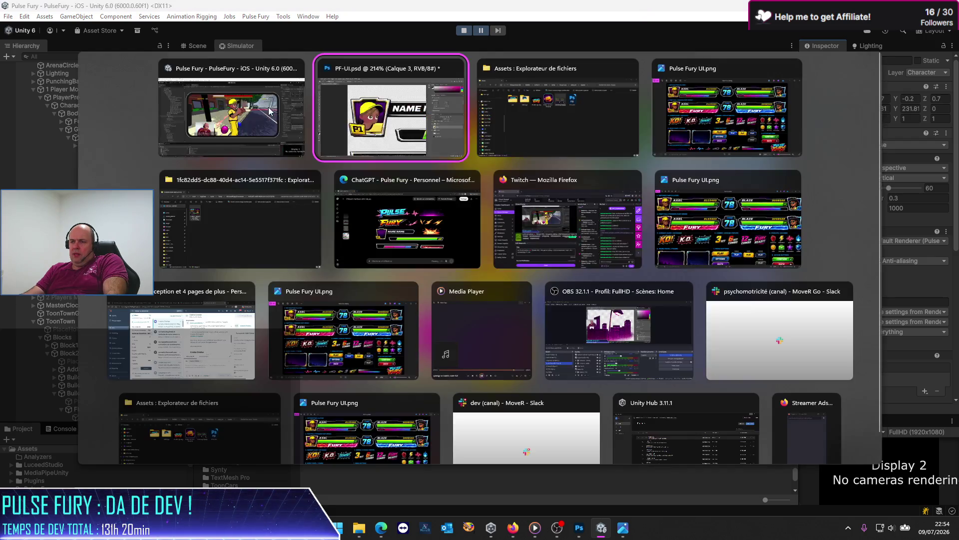
key("alt+Tab")
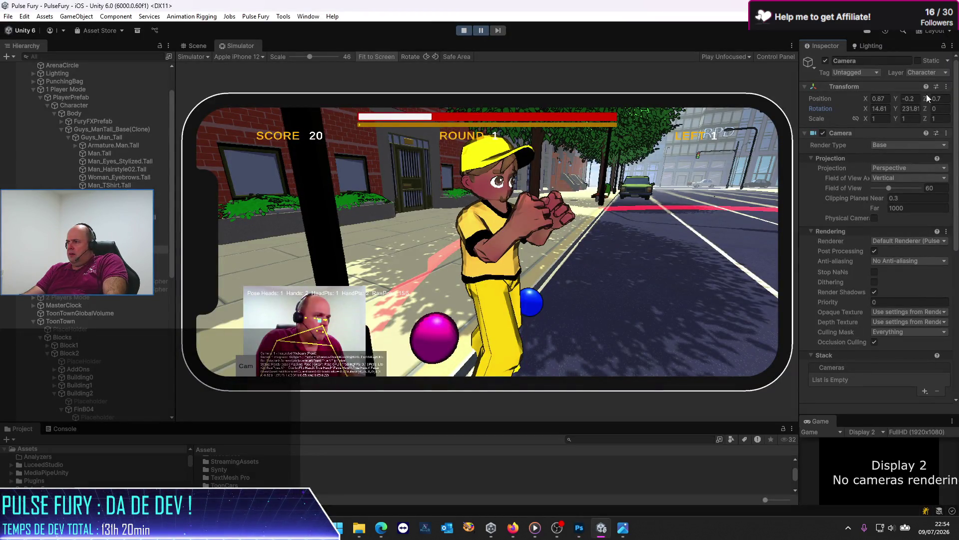
left_click_drag(897, 99, 894, 99)
Maximize the Simulator view, then restore the normal editor layout
right_click(796, 45)
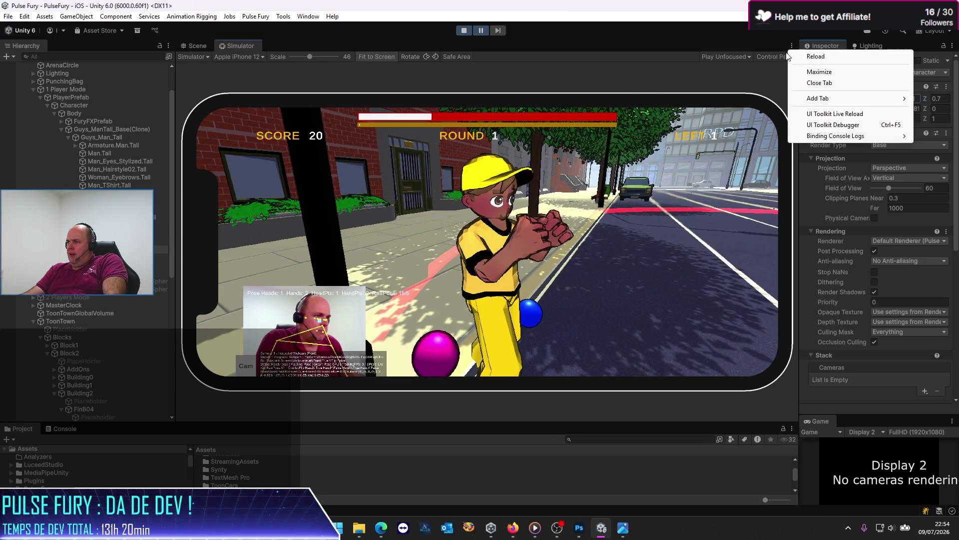
left_click(817, 70)
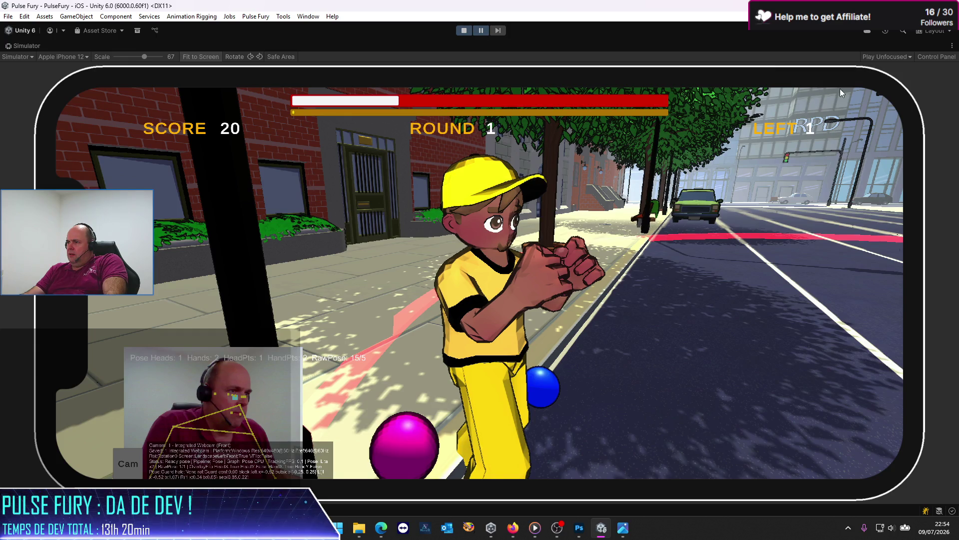
left_click(952, 46)
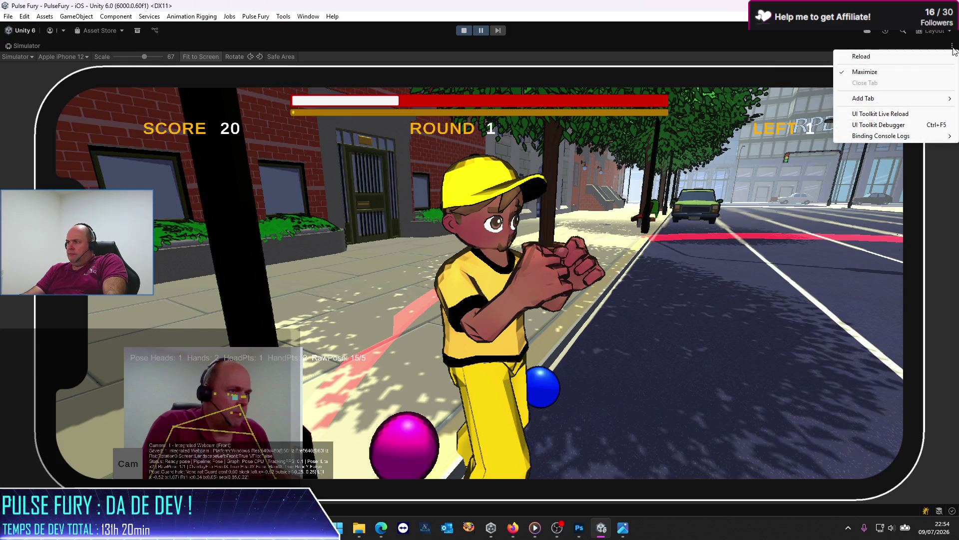
left_click(884, 70)
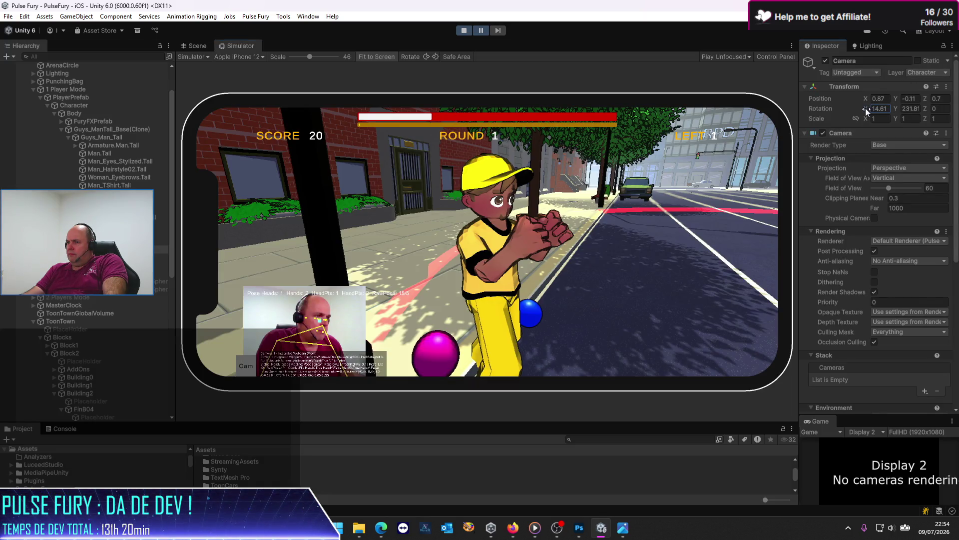
Tilt and pull the camera back to X 0.91, Z 1, Rotation Y 222.8
left_click_drag(867, 110, 863, 114)
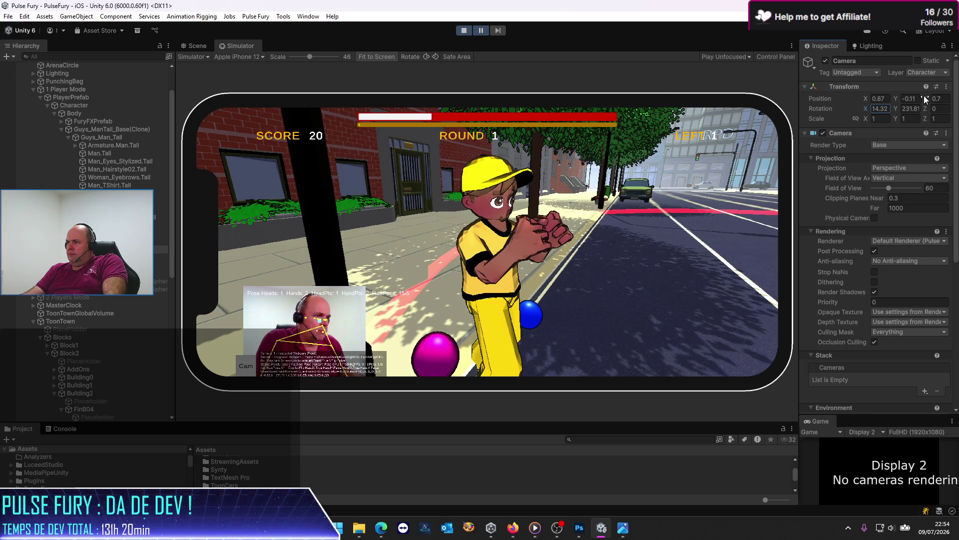
mouse_move(925, 98)
left_mouse_down()
mouse_move(677, 121)
mouse_move(849, 120)
mouse_move(867, 111)
mouse_move(865, 98)
left_mouse_up()
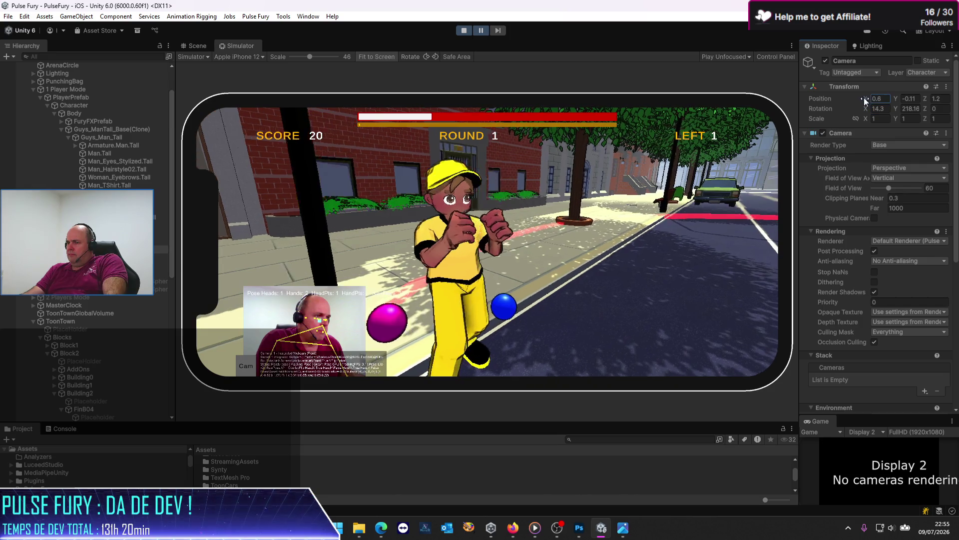
mouse_move(928, 99)
left_mouse_down()
mouse_move(866, 98)
mouse_move(911, 109)
left_mouse_up()
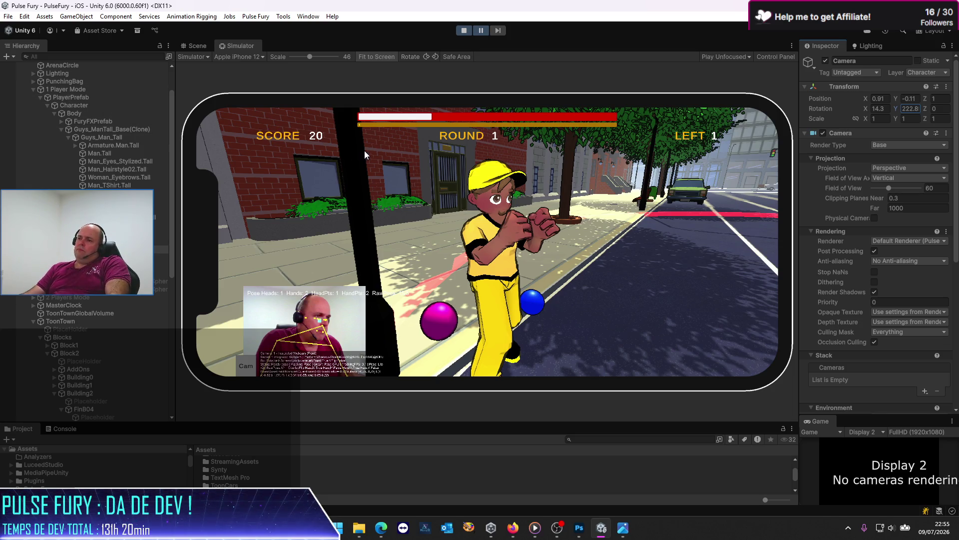
Maximize the Simulator and snip a screen region around the boxing character with Win+Shift+S
left_click(791, 45)
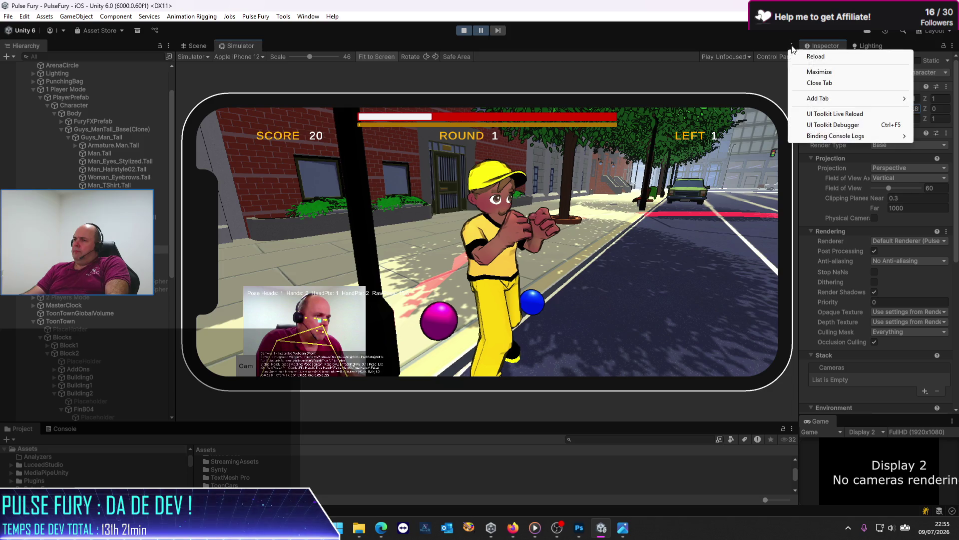
left_click(809, 72)
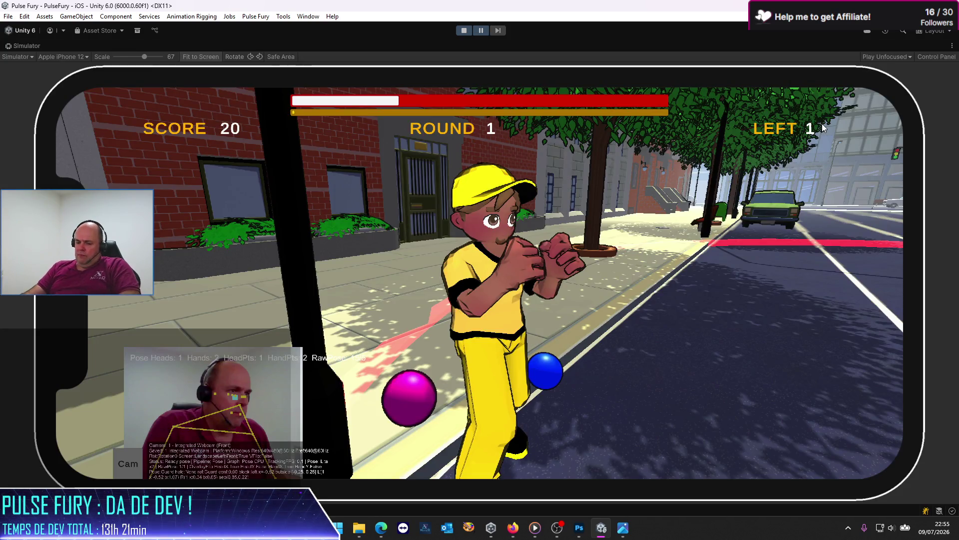
key("shift+super+s")
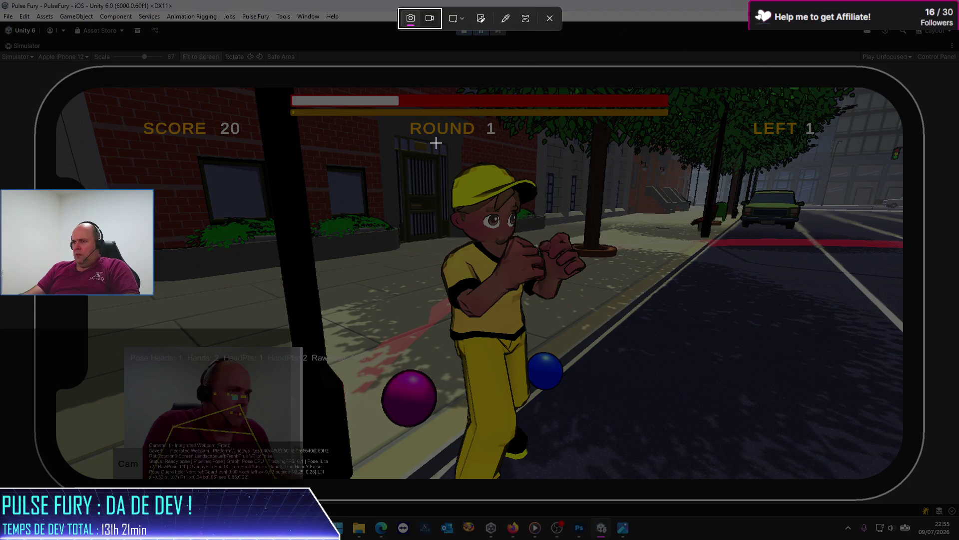
mouse_move(415, 153)
left_mouse_down()
mouse_move(587, 286)
mouse_move(601, 316)
mouse_move(585, 304)
mouse_move(590, 319)
left_mouse_up()
Paste the boxer capture into PF-UI.psd as a new layer, Calque 4
left_click(576, 528)
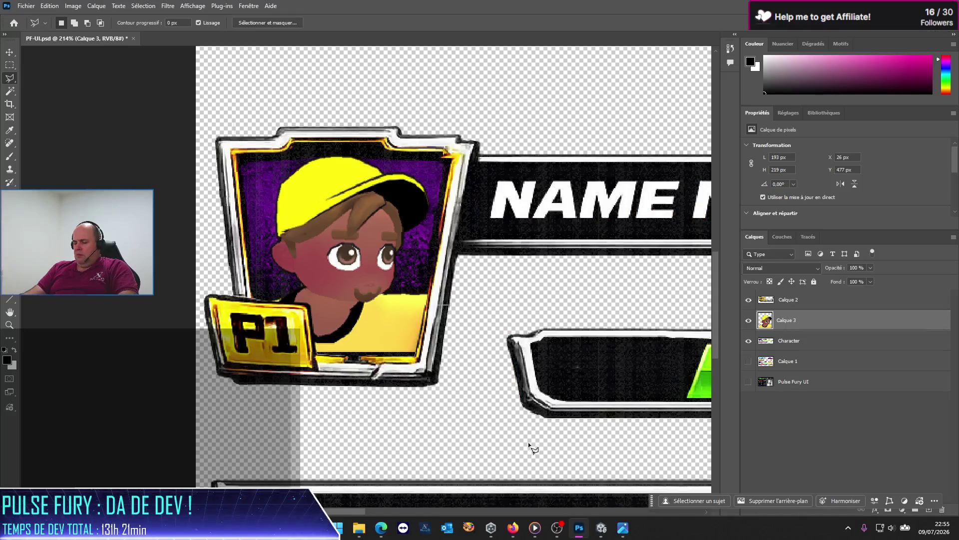
key("ctrl+v")
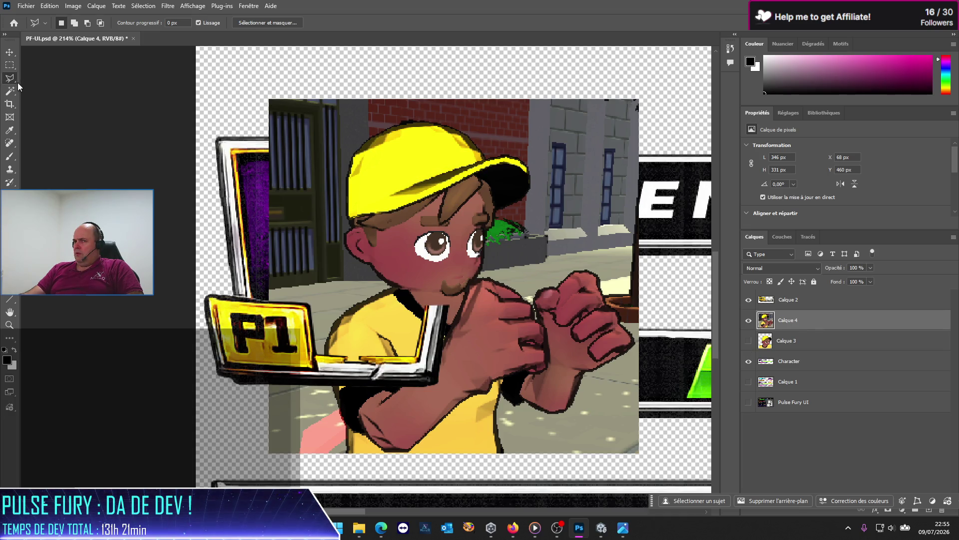
left_click(350, 203)
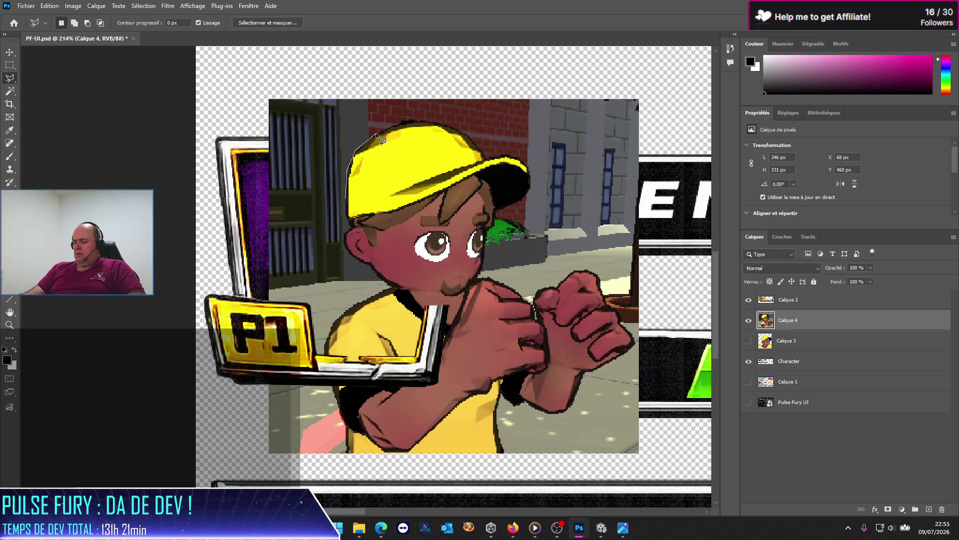
key("Escape")
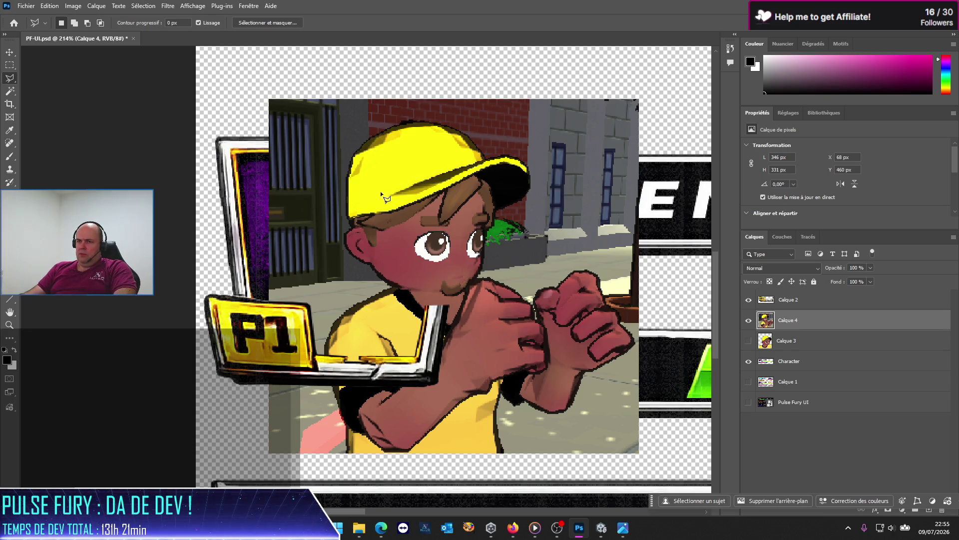
With the Magic Wand at Tolérance 35, select the door bars, grey walls and brick around the boxer
left_click(12, 92)
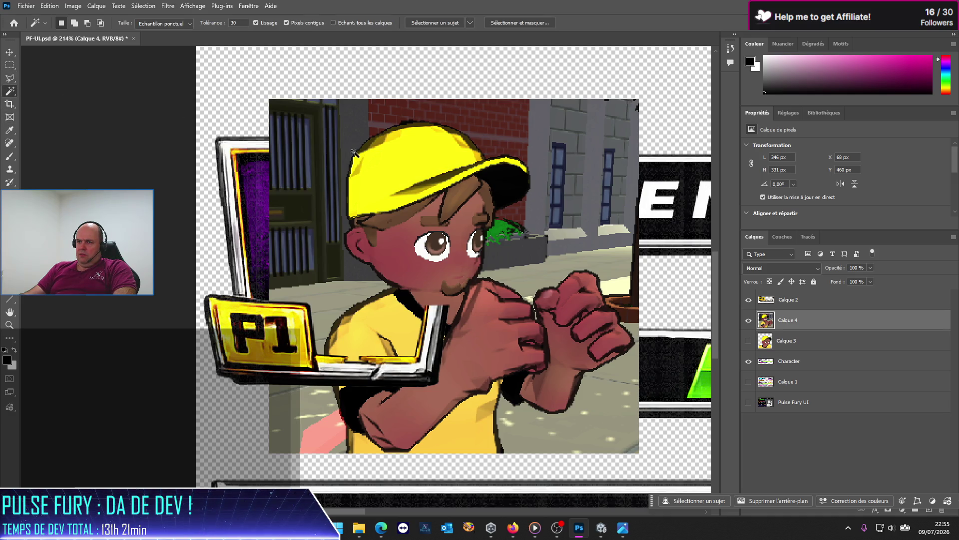
left_click(348, 157)
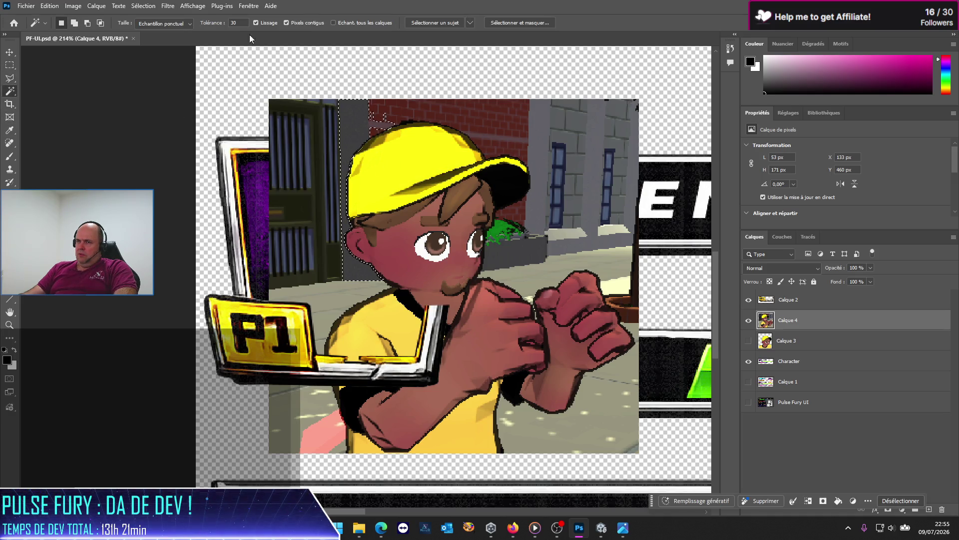
type("35")
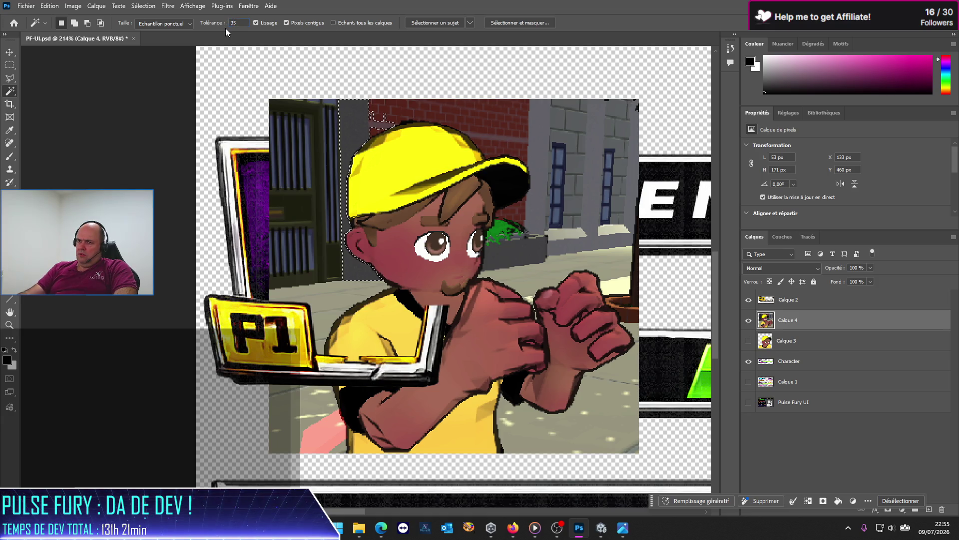
left_click(326, 157, "shift")
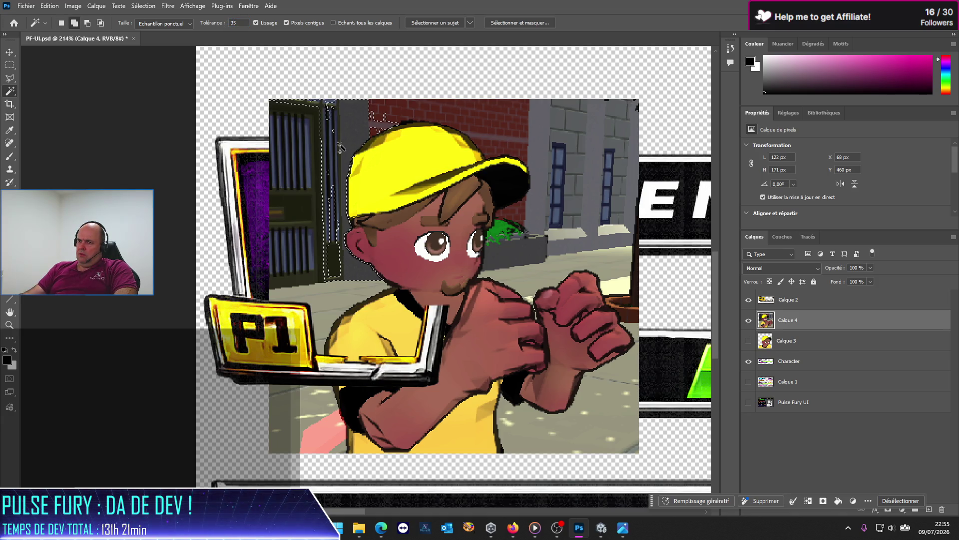
left_click(405, 119, "shift")
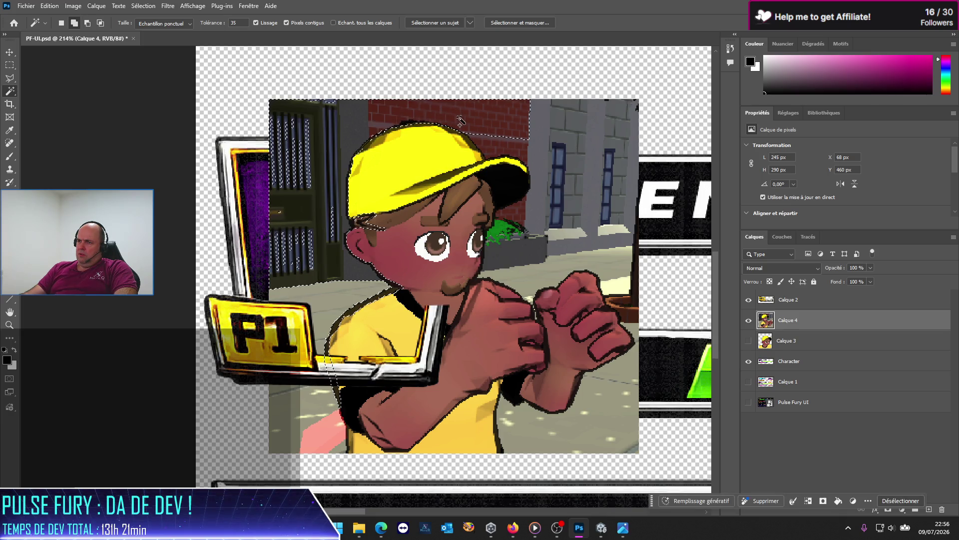
left_click(495, 146, "shift")
left_click(495, 146)
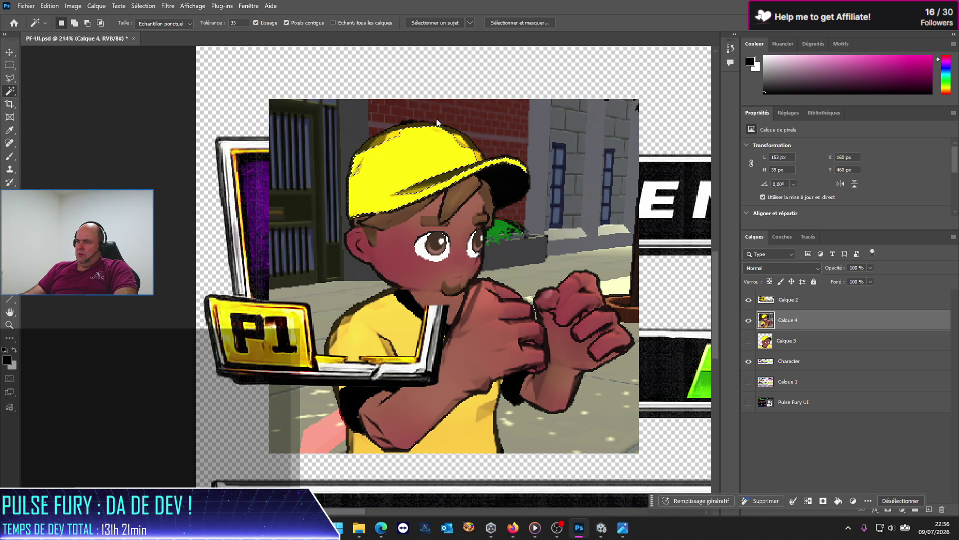
left_click(376, 129, "shift")
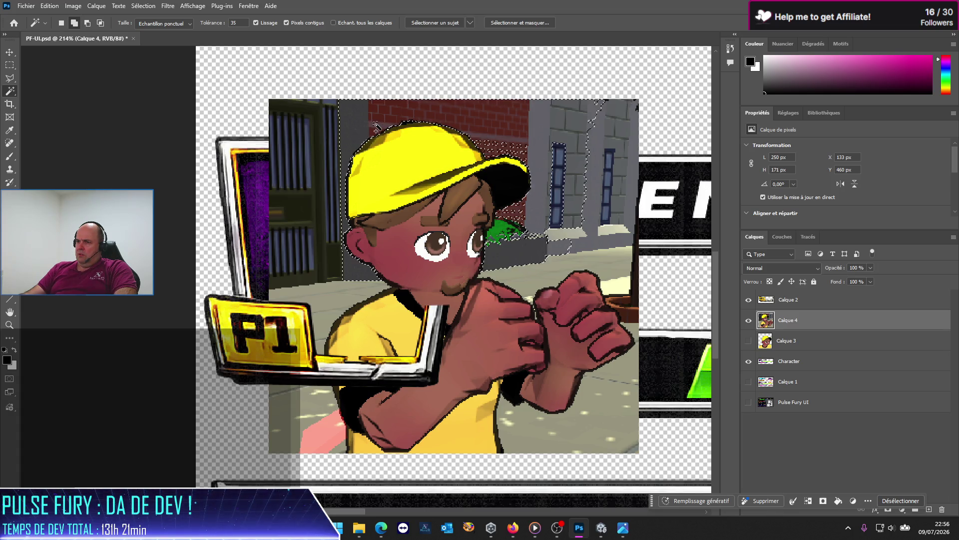
left_click(505, 143, "shift")
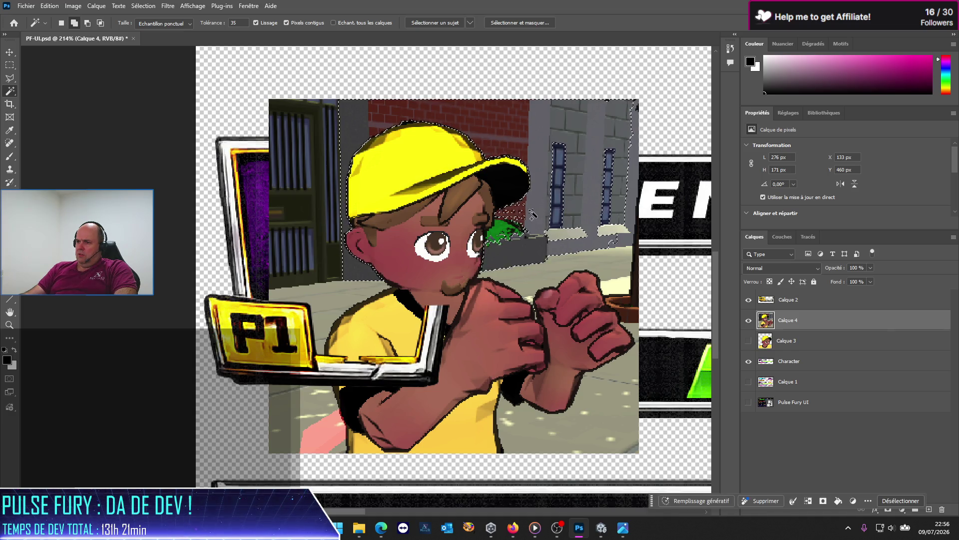
left_click(509, 224, "shift")
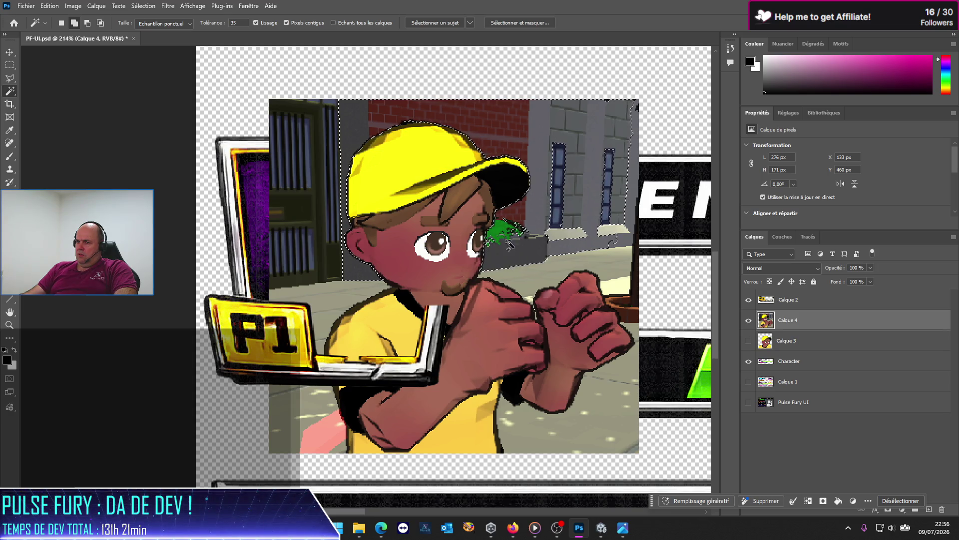
left_click(574, 329, "shift")
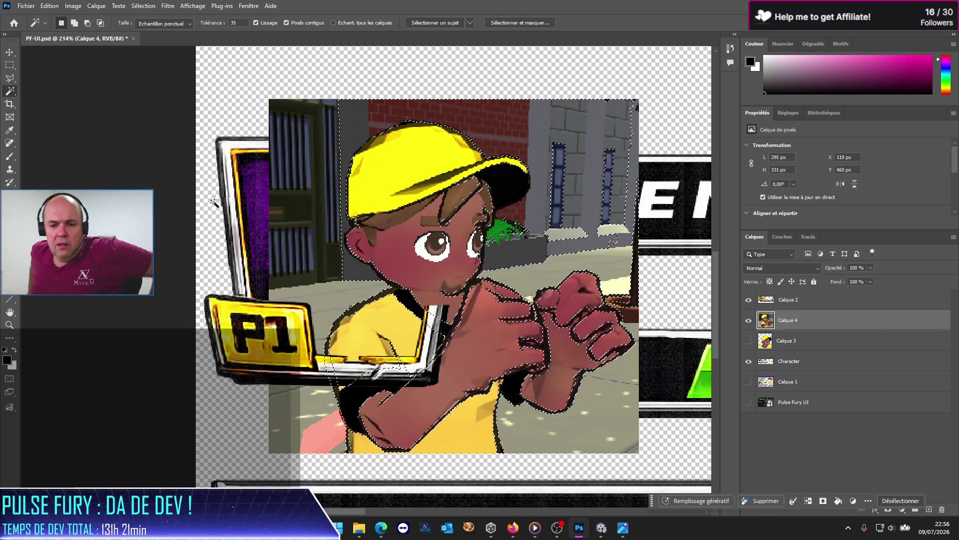
Trace a Polygonal Lasso outline around the boxer's body, cap and hands
key("l")
left_click(376, 286)
left_click(330, 261)
left_click(314, 204)
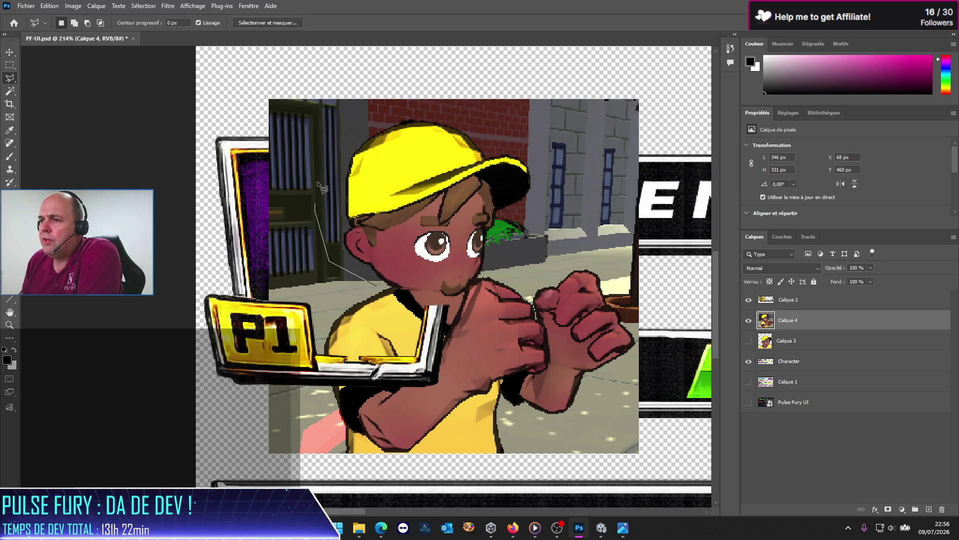
left_click(365, 122)
left_click(439, 107)
left_click(500, 115)
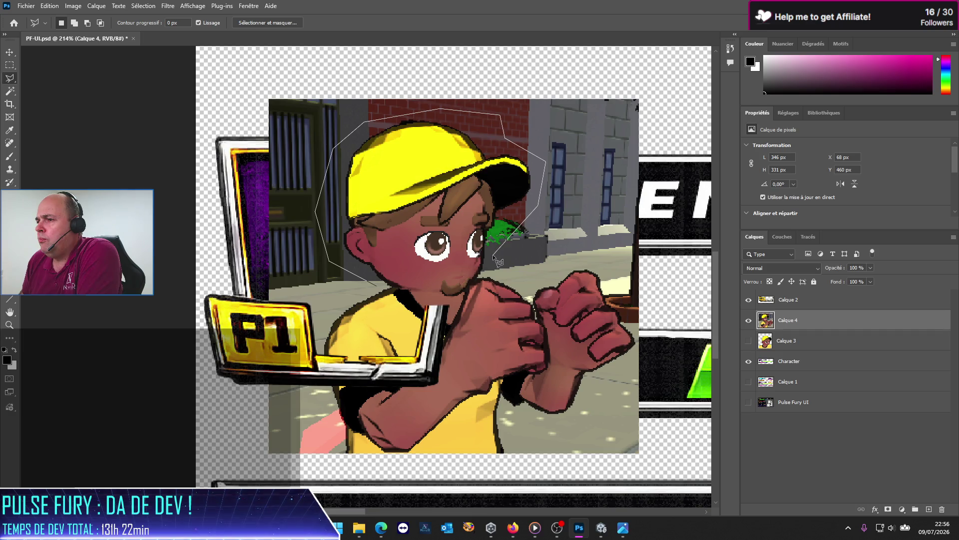
left_click(496, 276)
left_click(535, 278)
Extend the outline around the screenshot edges, close it, and delete the enclosed background
left_click(647, 292)
left_click(662, 89)
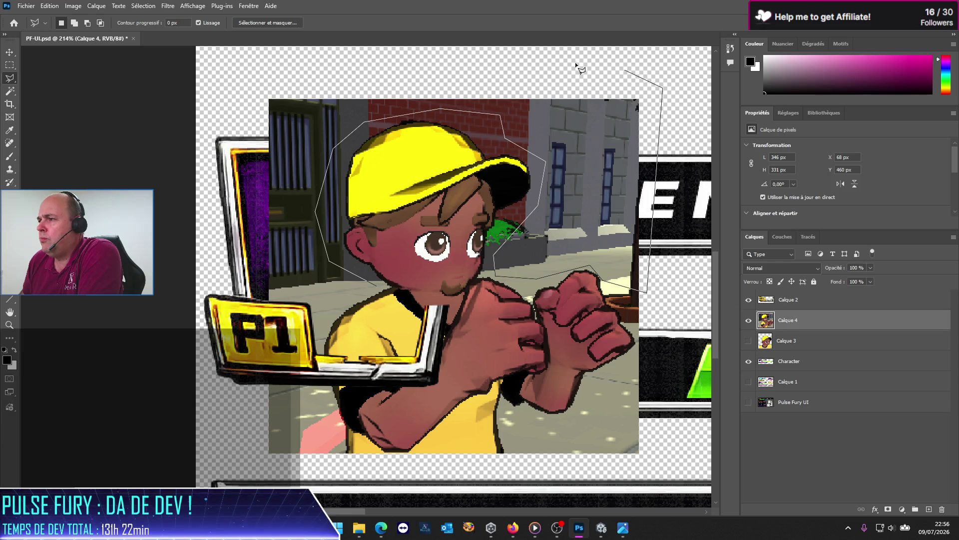
left_click(230, 100)
left_click(220, 244)
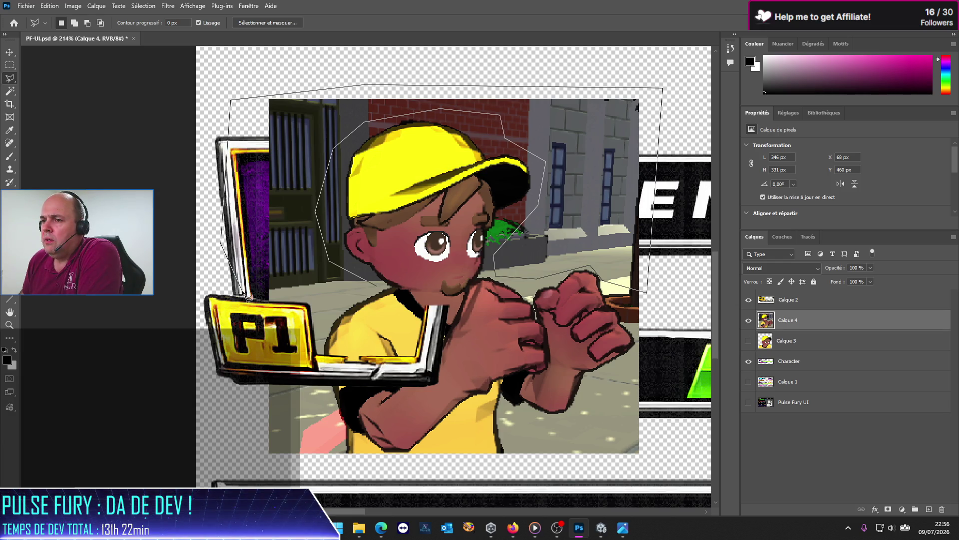
left_click(240, 456)
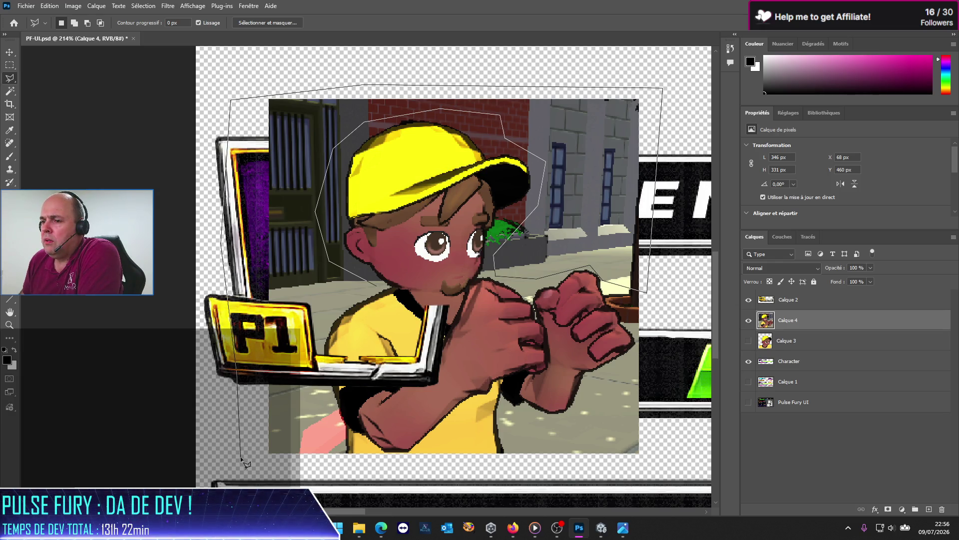
left_click(342, 423)
left_click(323, 389)
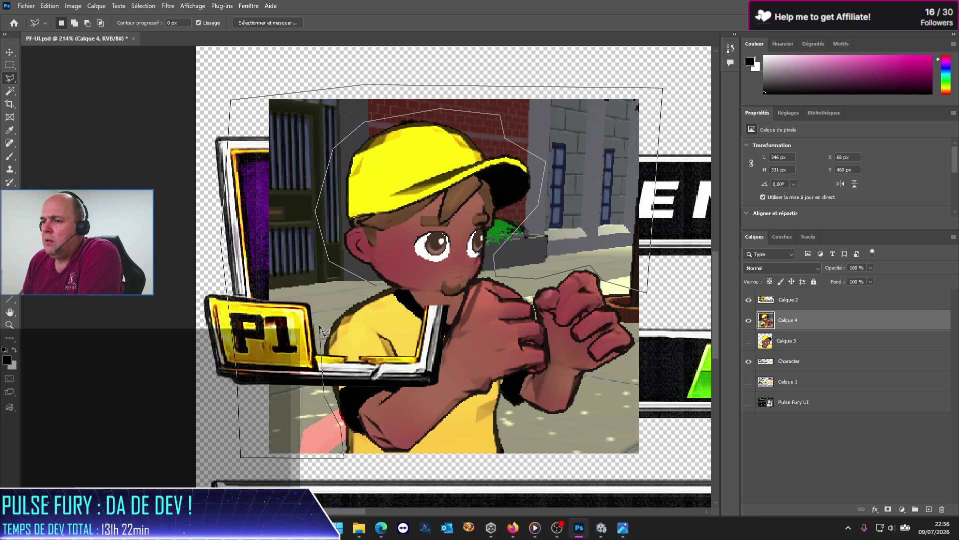
left_click(376, 289)
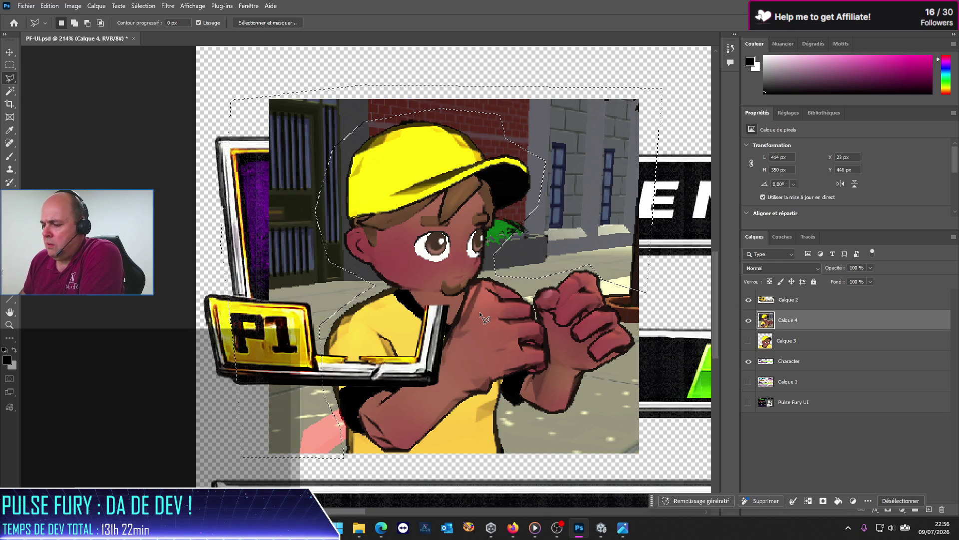
key("Delete")
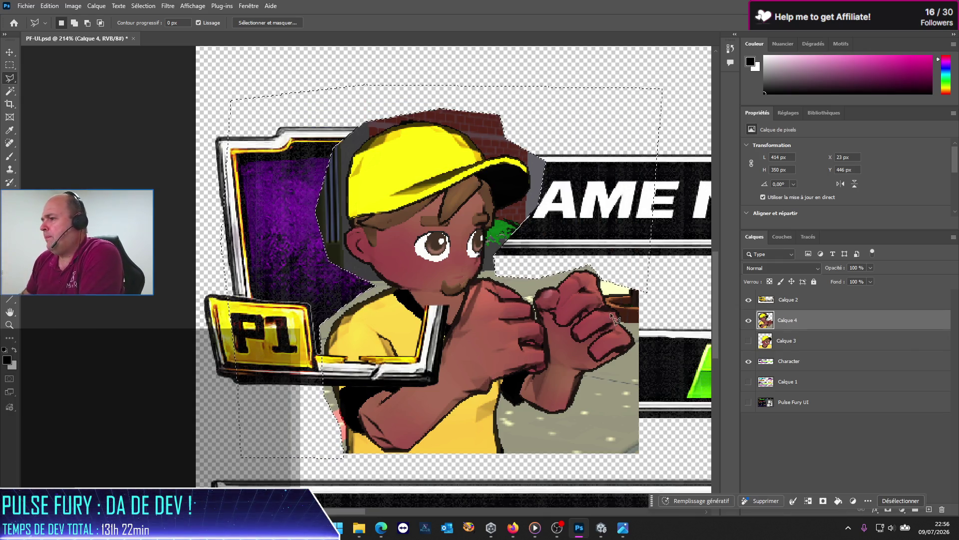
Hide the Character frame and P1 badge layers, then delete the floor and beige area above the hands
left_click(749, 362)
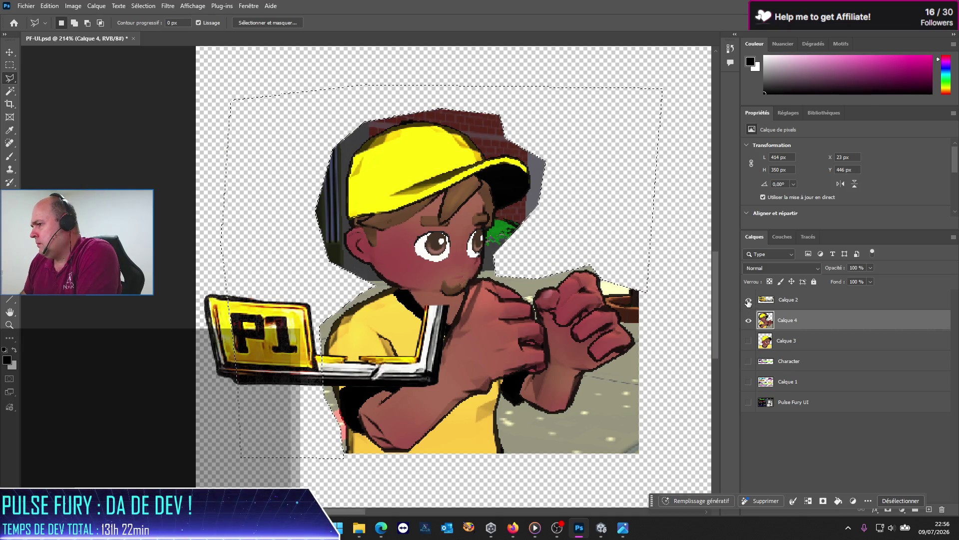
left_click(748, 300)
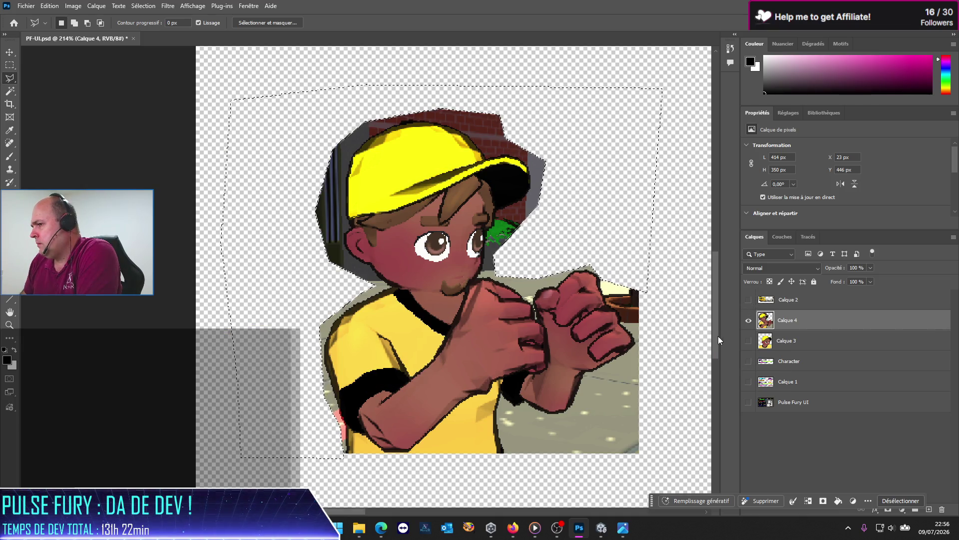
left_click(9, 91)
left_click(633, 450)
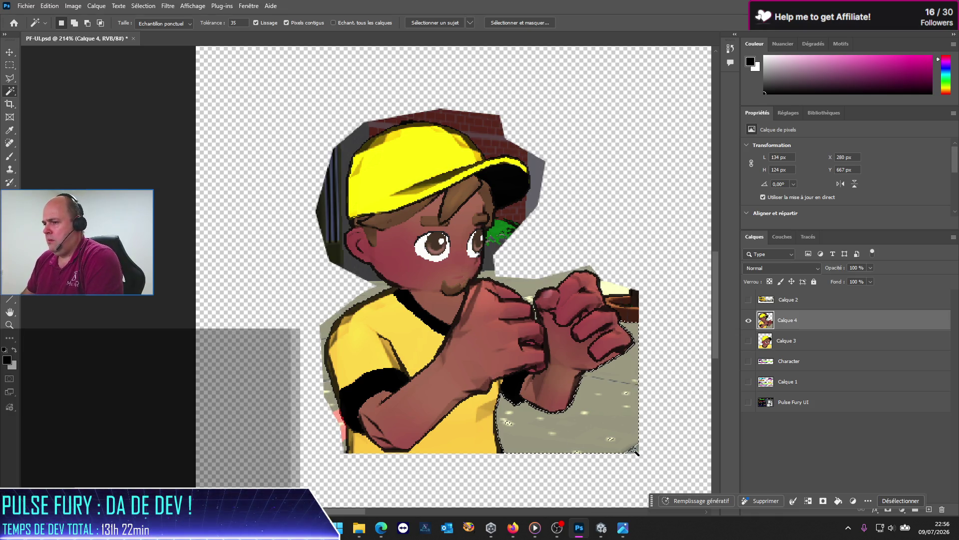
key("Delete")
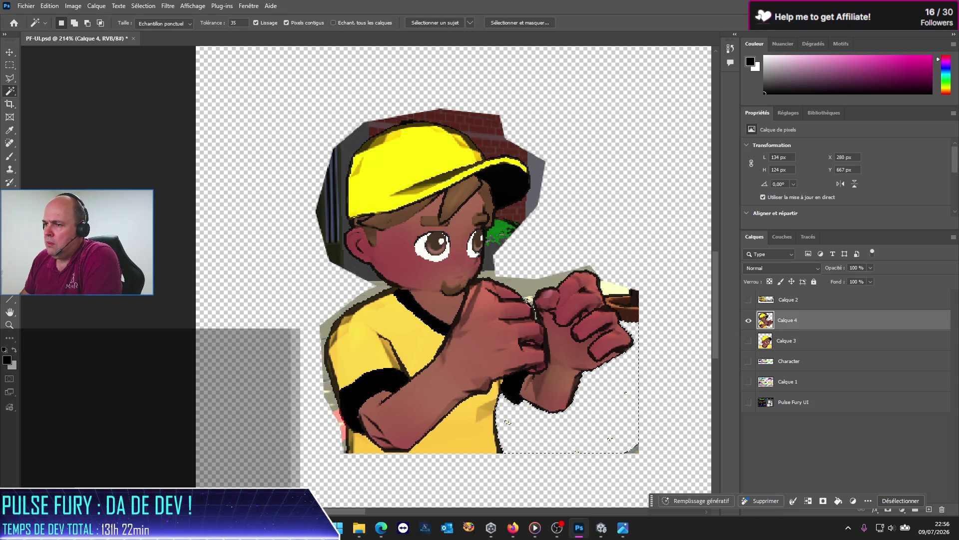
left_click(529, 284)
key("Delete")
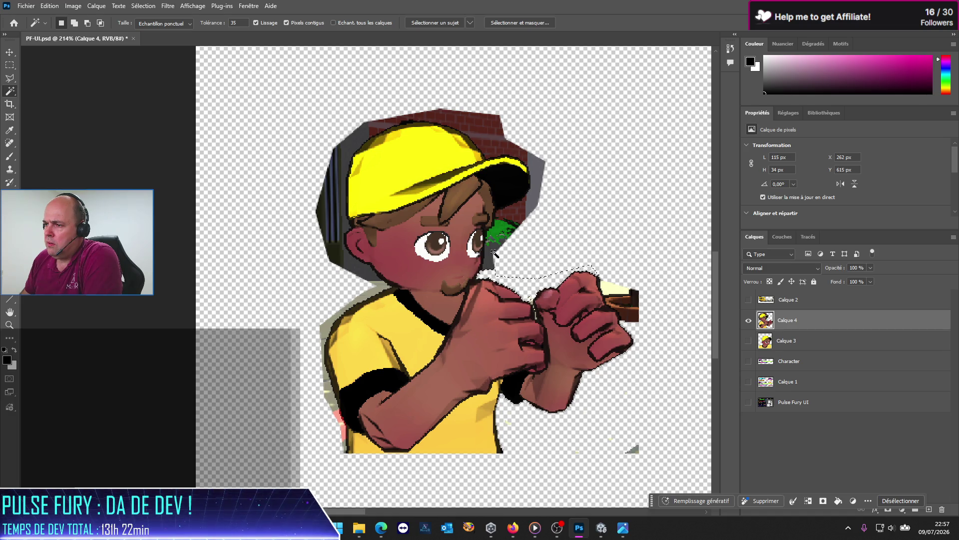
Magic Wand-delete the grey patches and brick strips around and above the cap
left_click(534, 203)
key("Delete")
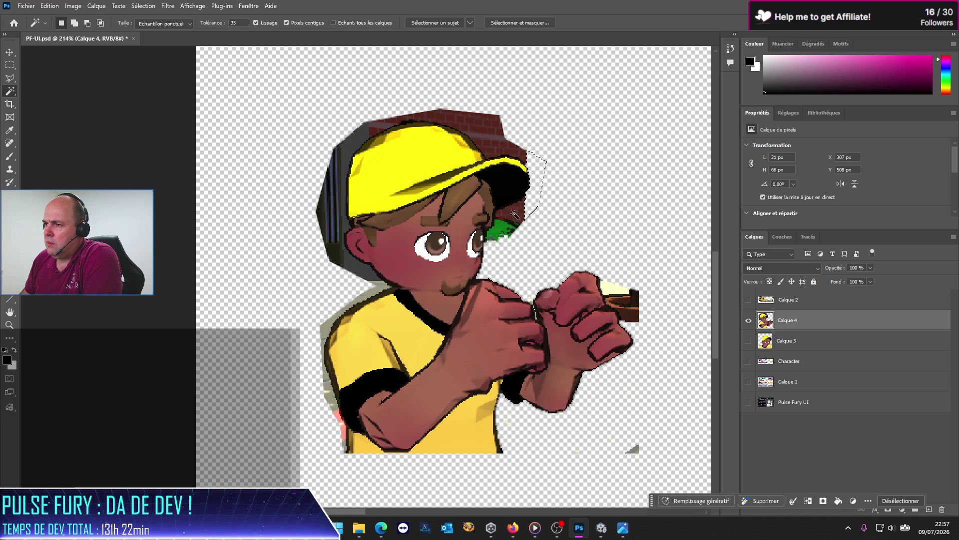
left_click(514, 216)
key("Delete")
left_click(510, 152)
key("Delete")
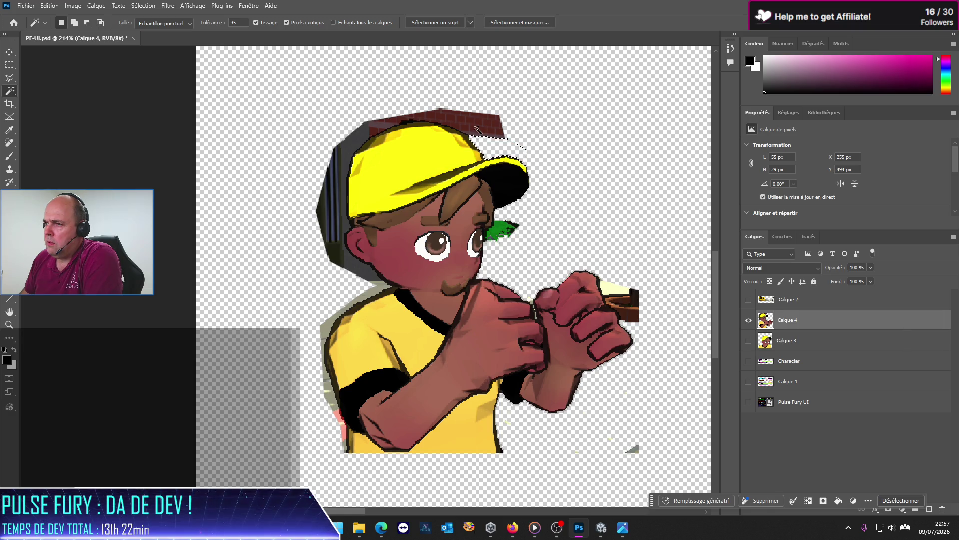
left_click(482, 130)
key("Delete")
left_click(501, 139)
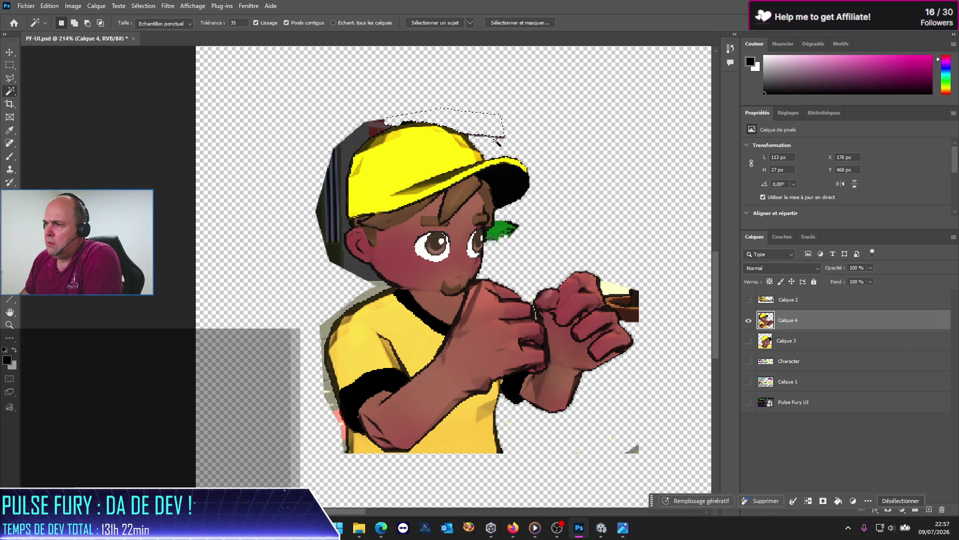
key("Delete")
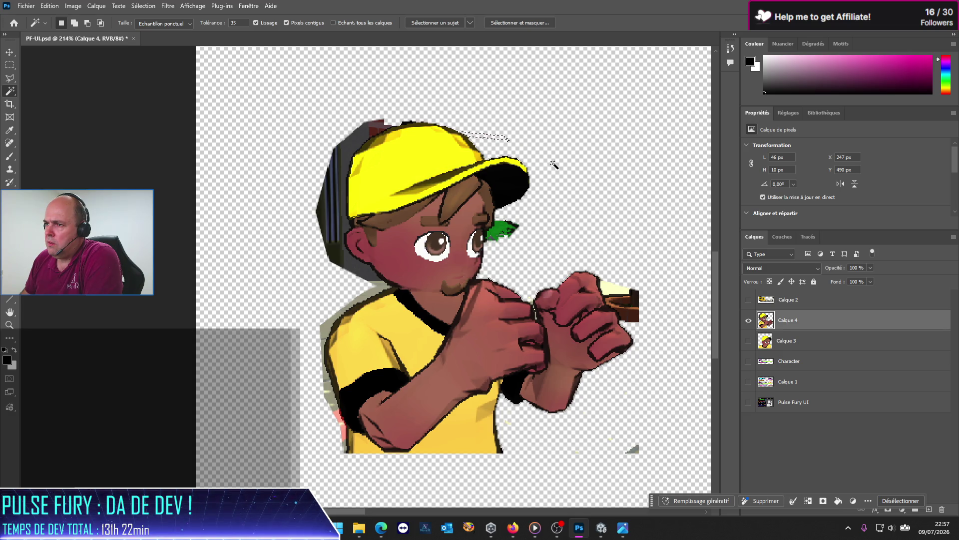
Delete the grey patch behind the head and the dark strip to its left, then box the faint leftover strip
left_click(380, 130)
key("Delete")
left_click(331, 199)
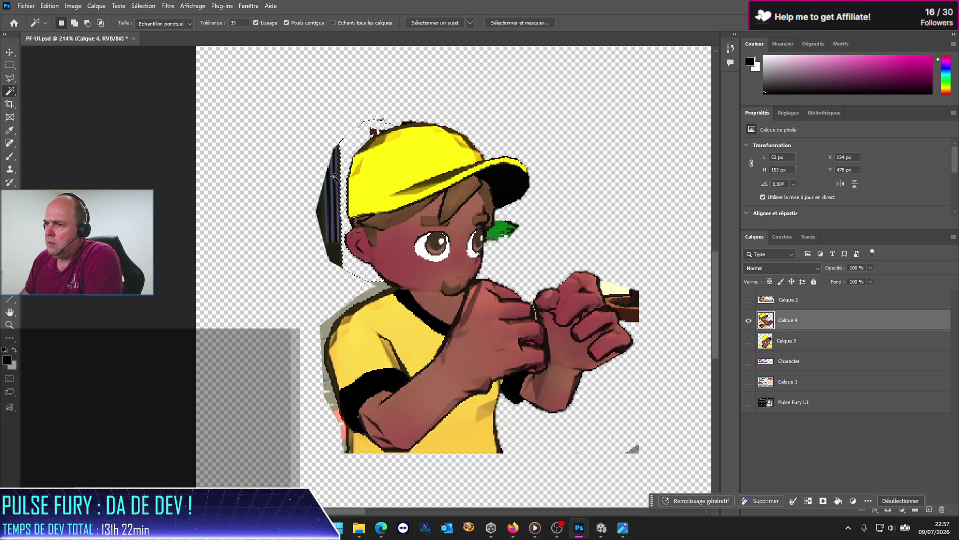
key("Delete")
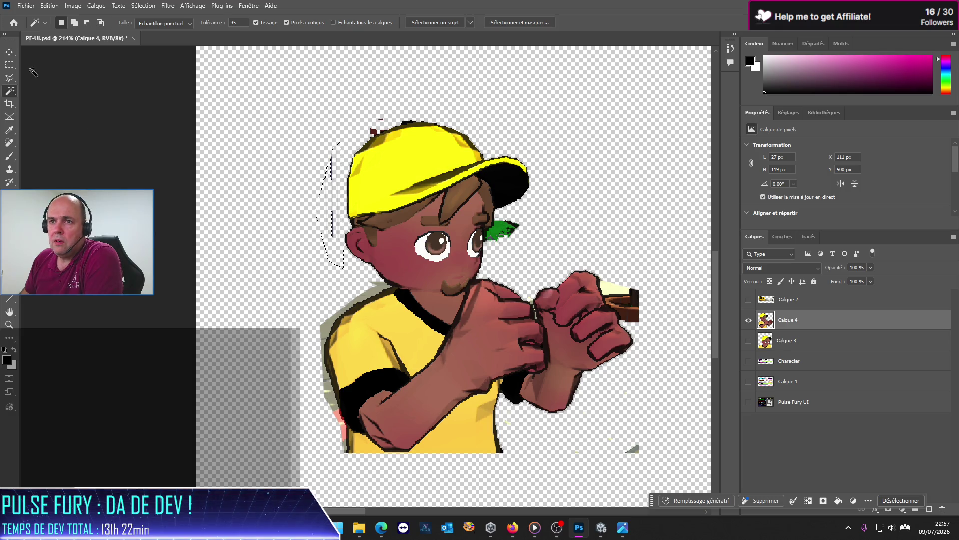
key("m")
key("ctrl+d")
left_click_drag(325, 145, 335, 249)
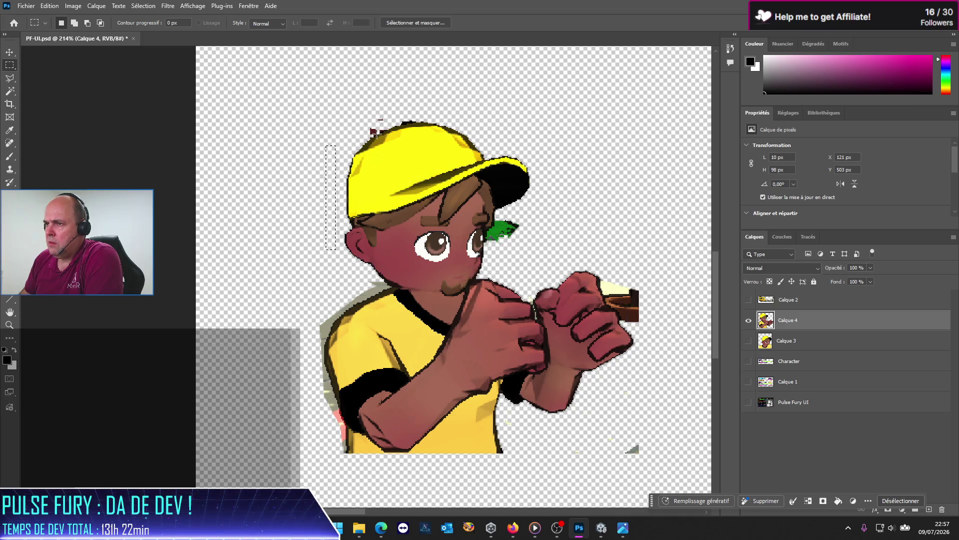
Zoom in and lasso around the dark flecks above the cap to remove them
scroll(426, 167, "up", 2)
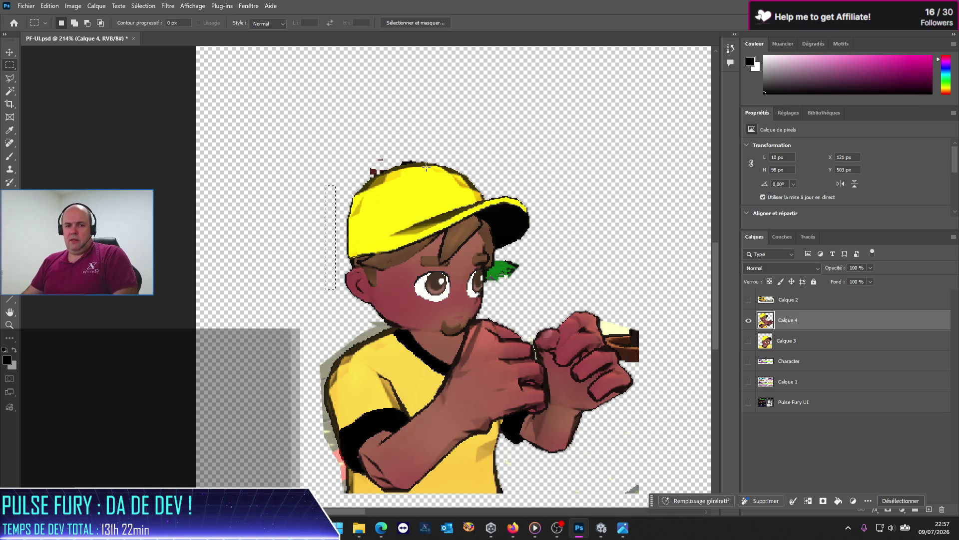
scroll(426, 166, "up", 3)
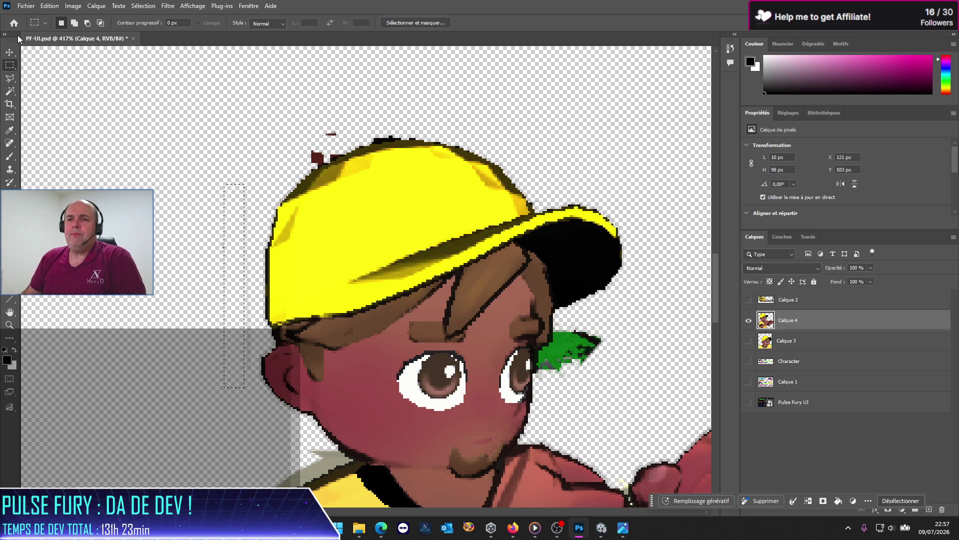
key("l")
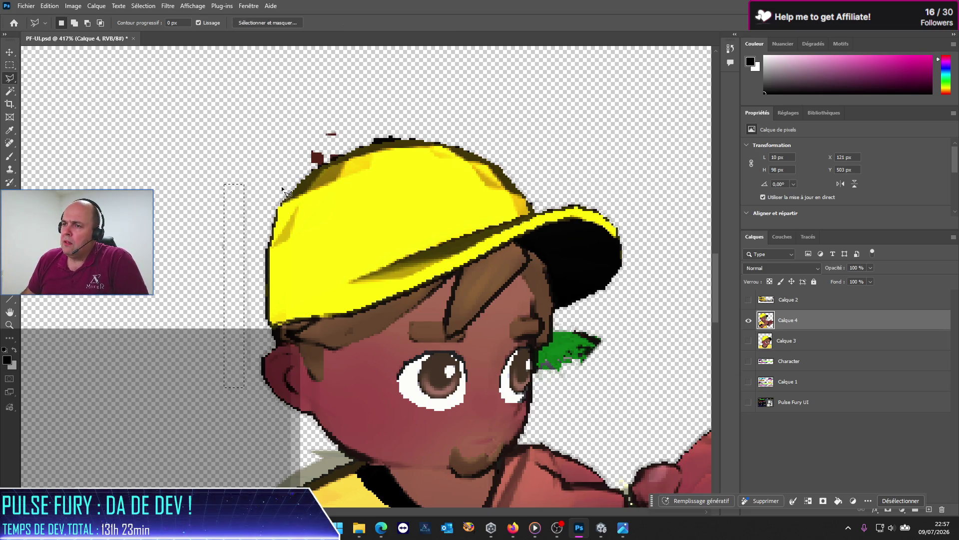
left_click(307, 176)
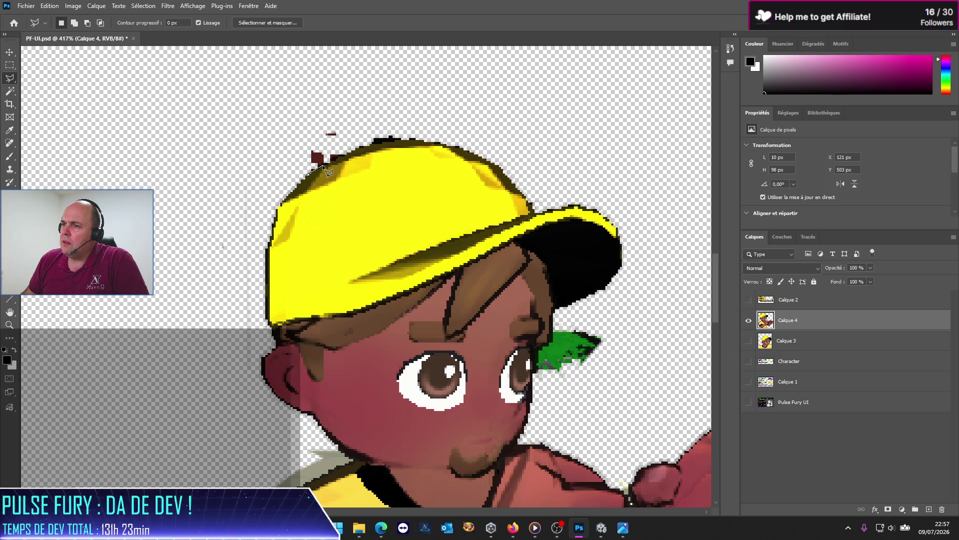
left_click(376, 143)
left_click(430, 139)
left_click(357, 85)
double_click(245, 111)
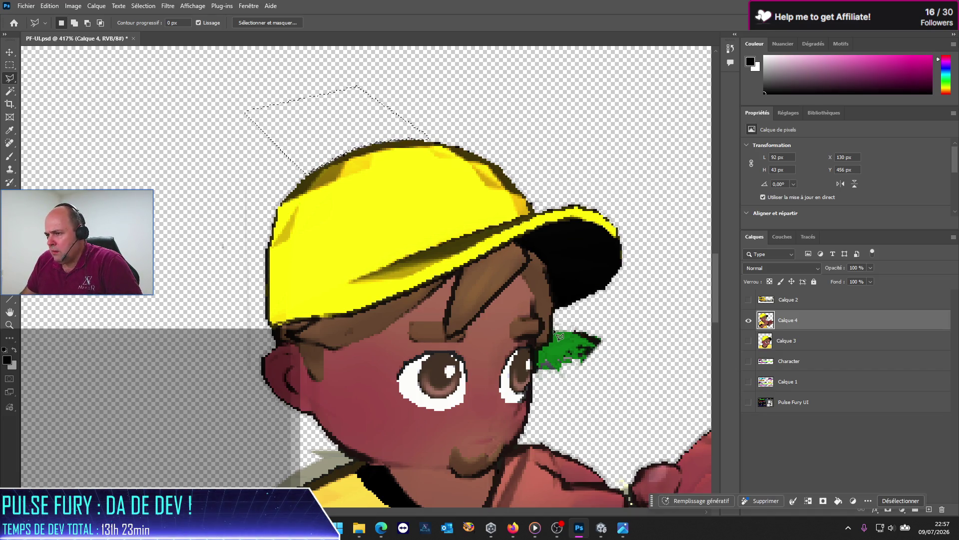
key("ctrl+d")
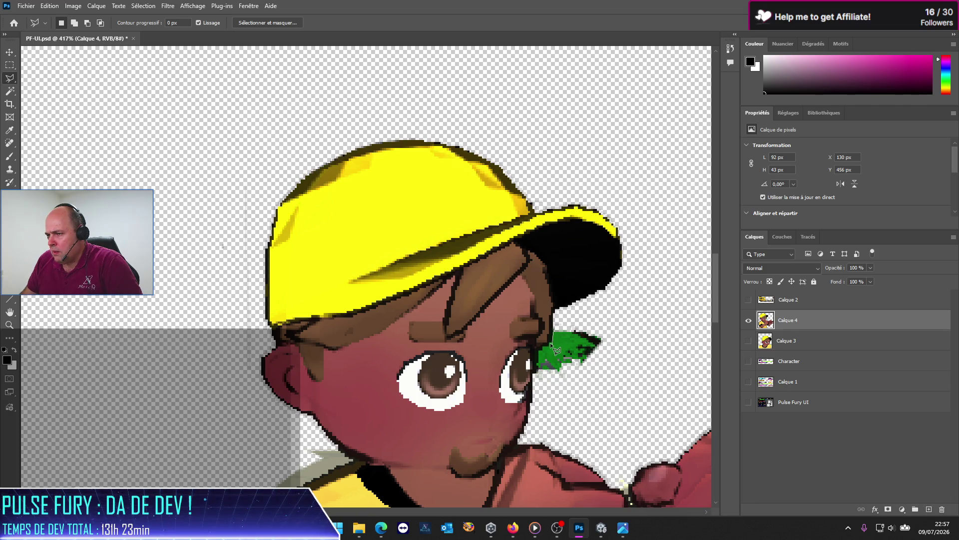
Select the green leaf beside the face with the Magic Wand and delete it
key("ctrl+z")
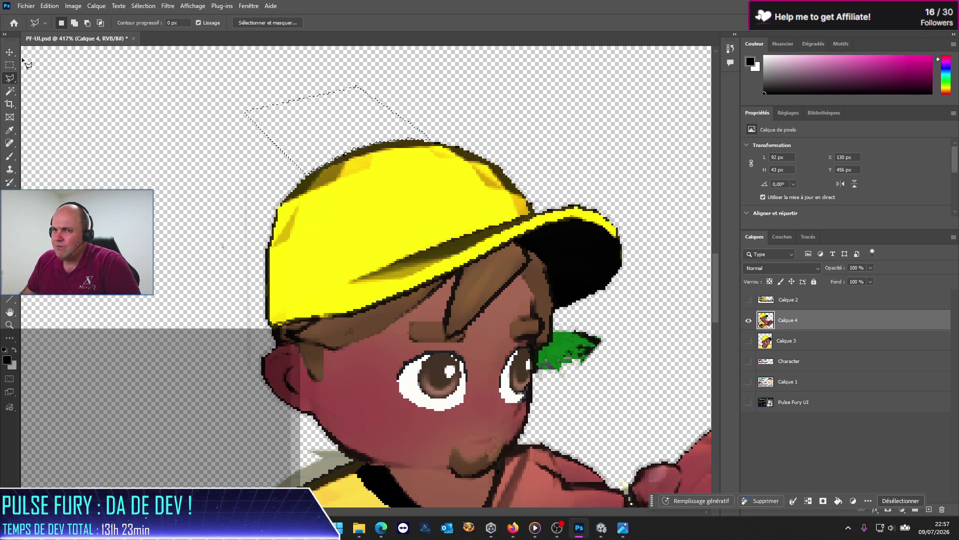
left_click(10, 91)
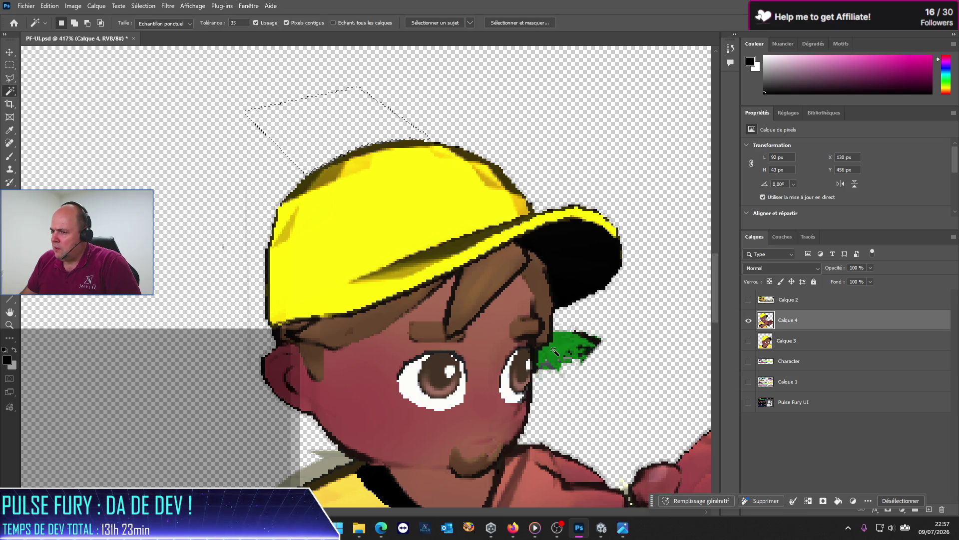
left_click(581, 355)
key("Delete")
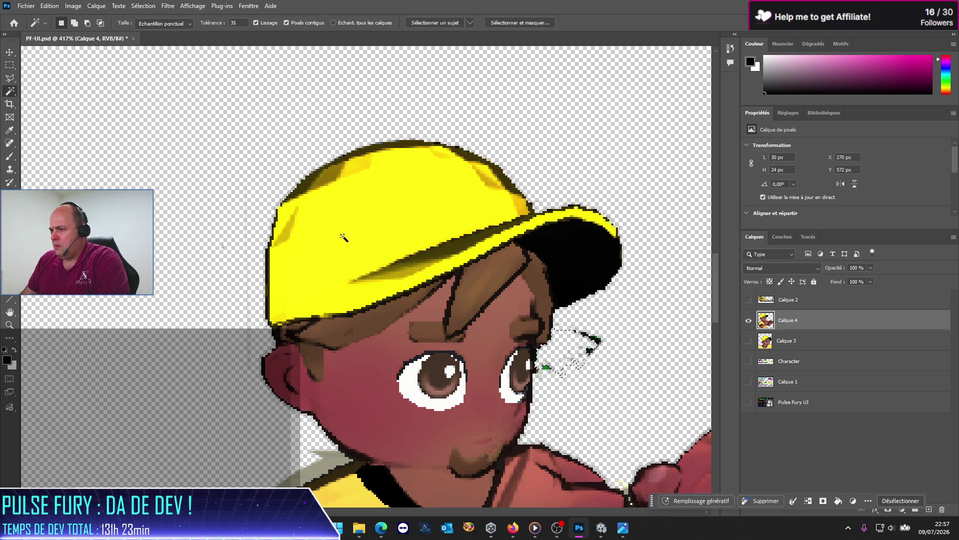
Marquee-select and delete the leftover leaf pixels and stray pixels around the head
left_click(10, 65)
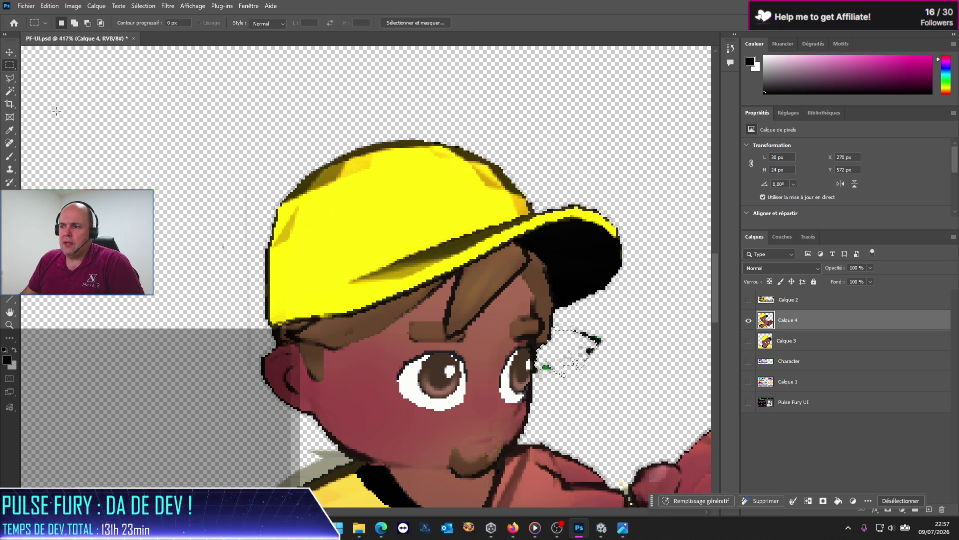
left_click(574, 384)
mouse_move(574, 323)
left_mouse_down()
mouse_move(612, 333)
mouse_move(619, 365)
left_mouse_up()
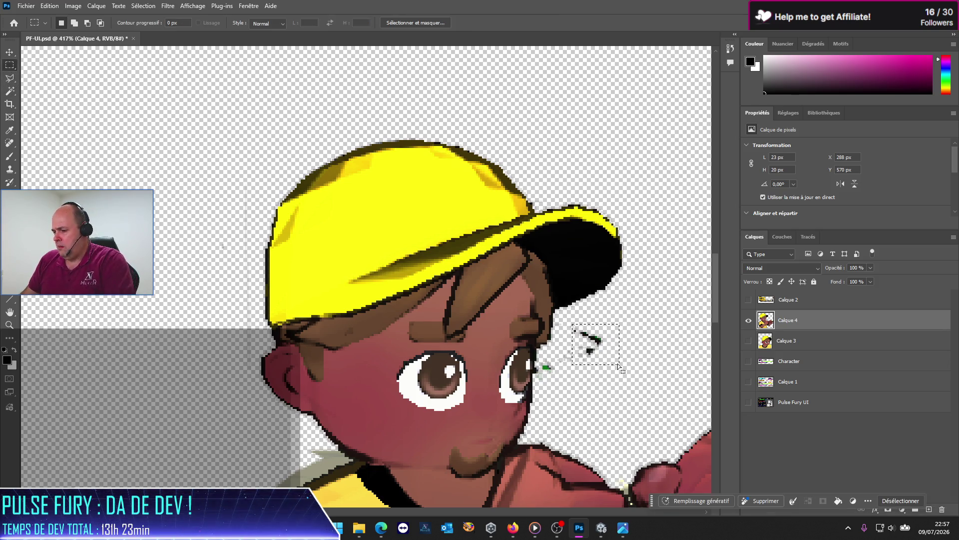
key("Delete")
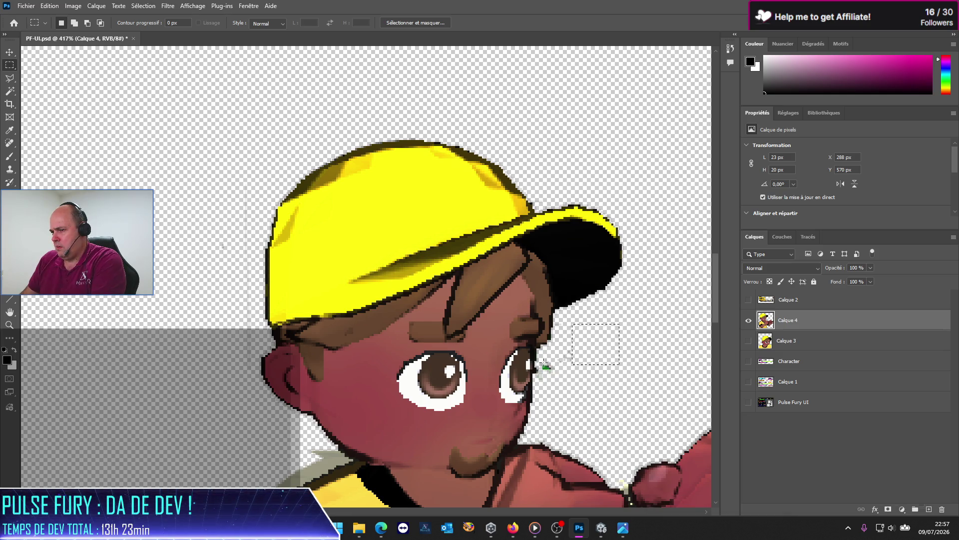
mouse_move(543, 361)
left_mouse_down()
mouse_move(594, 375)
mouse_move(559, 385)
left_mouse_up()
left_click(582, 388)
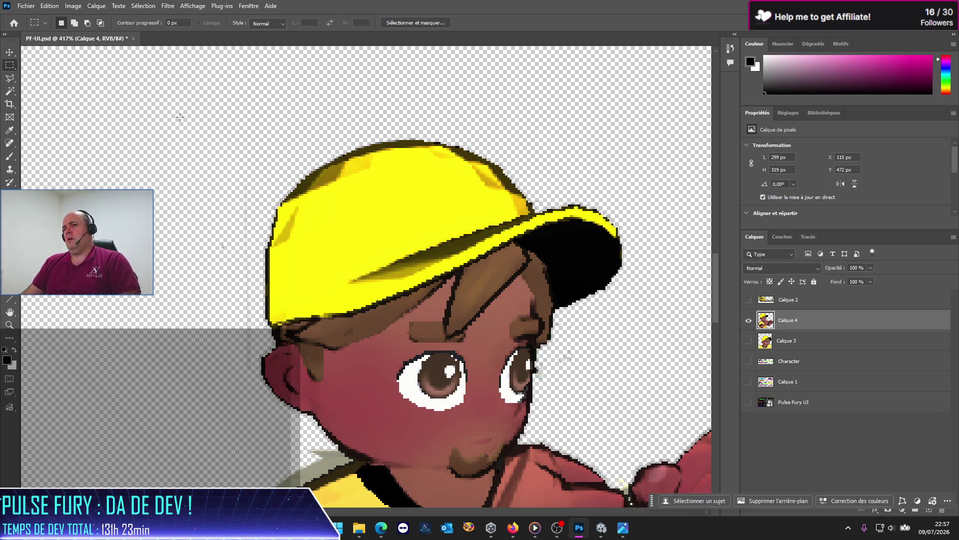
mouse_move(179, 114)
left_mouse_down()
mouse_move(257, 328)
mouse_move(254, 381)
left_mouse_up()
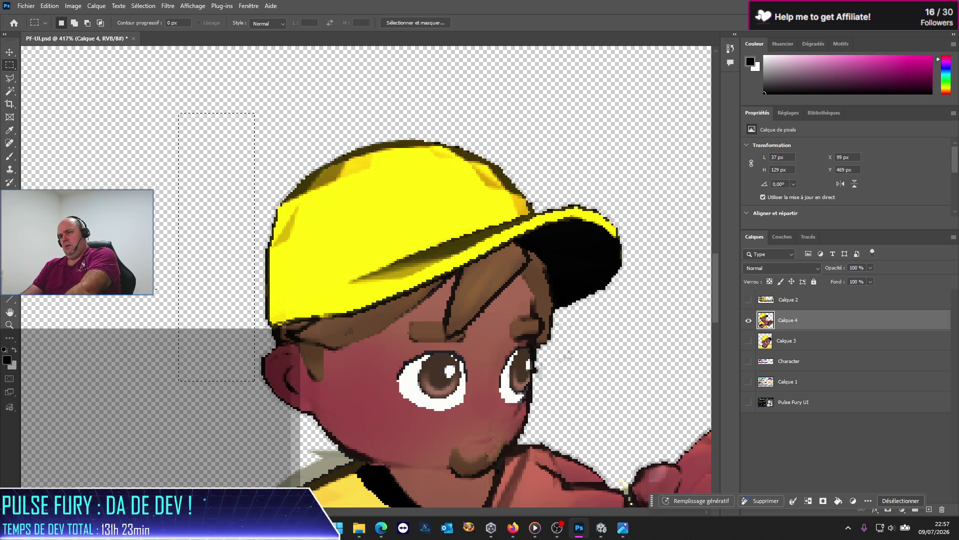
left_click_drag(499, 90, 594, 144)
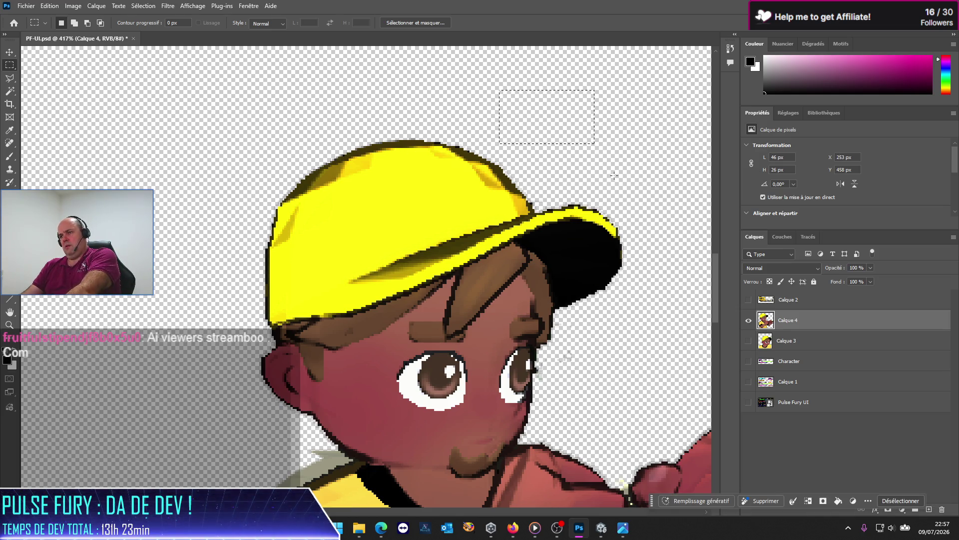
left_click(614, 176)
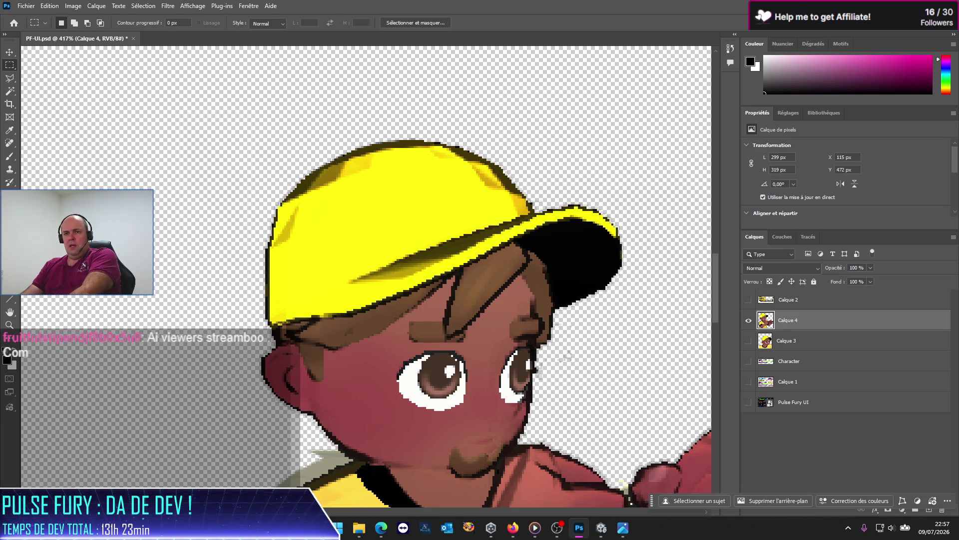
left_click(11, 79)
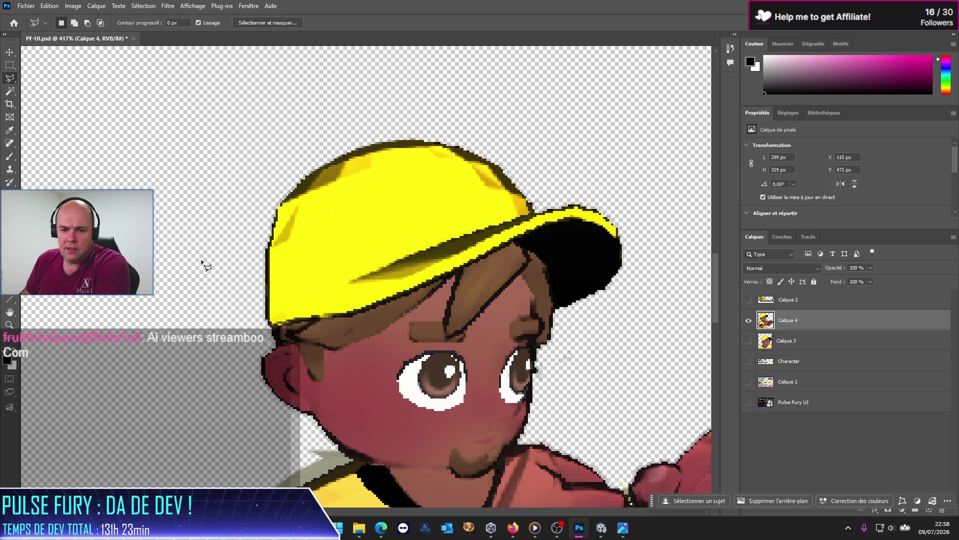
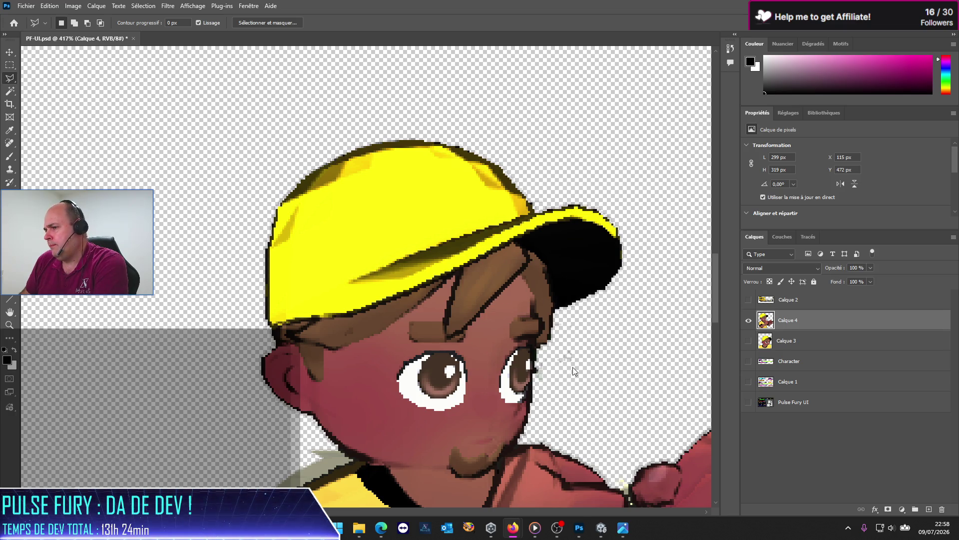
Return to the portrait and discard two test lasso selections beside the right eye
left_click(555, 350)
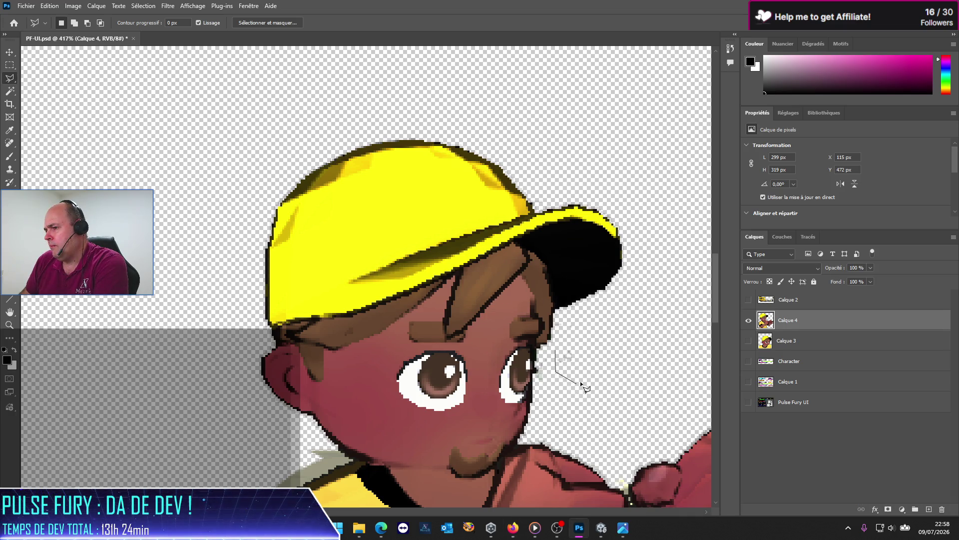
left_click(587, 374)
left_click(561, 340)
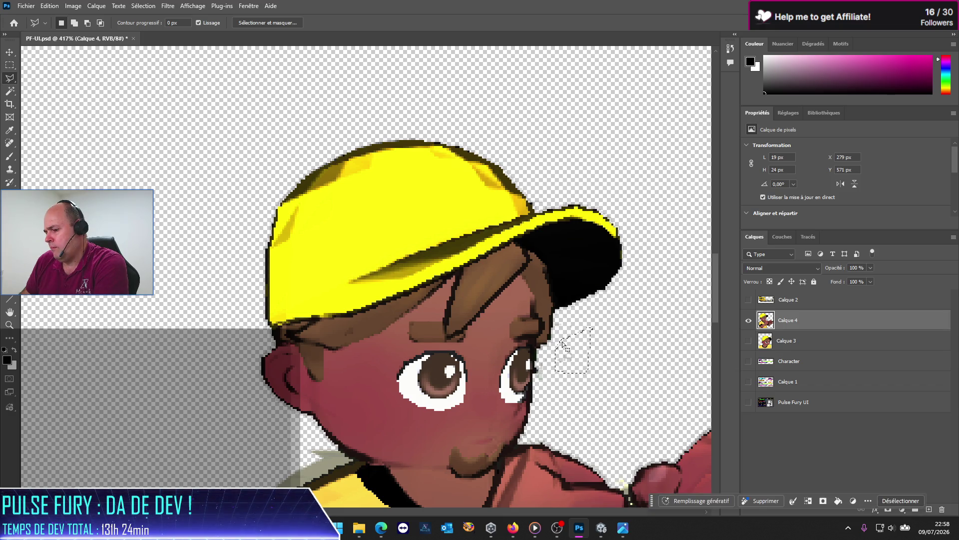
left_click(595, 395)
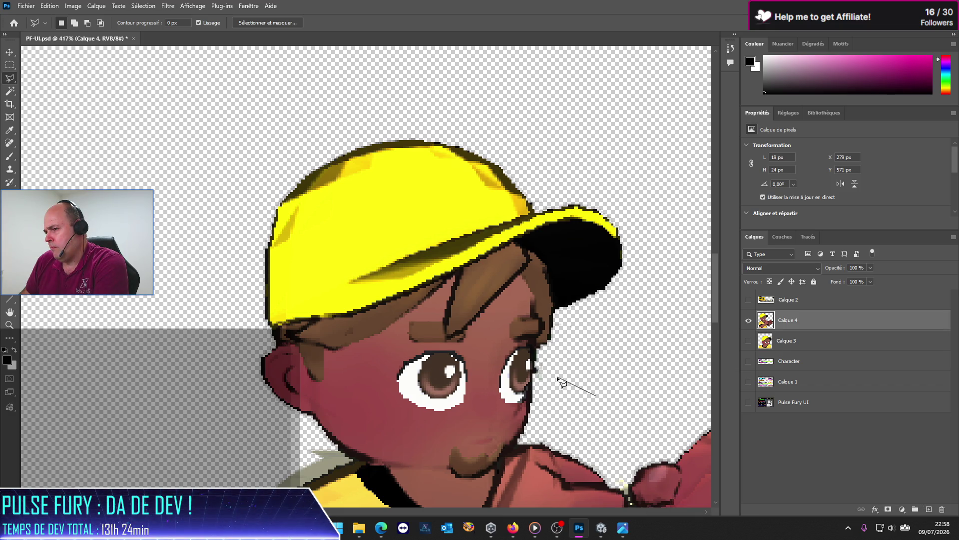
double_click(556, 366)
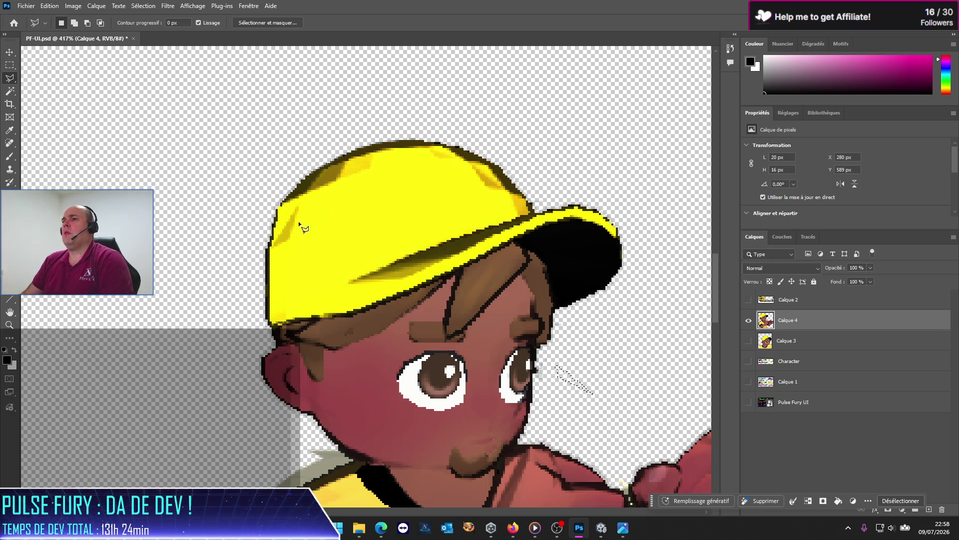
Trace lasso points from beyond the cap's brim, over the cap, down past the ear toward the shoulder
left_click(576, 316)
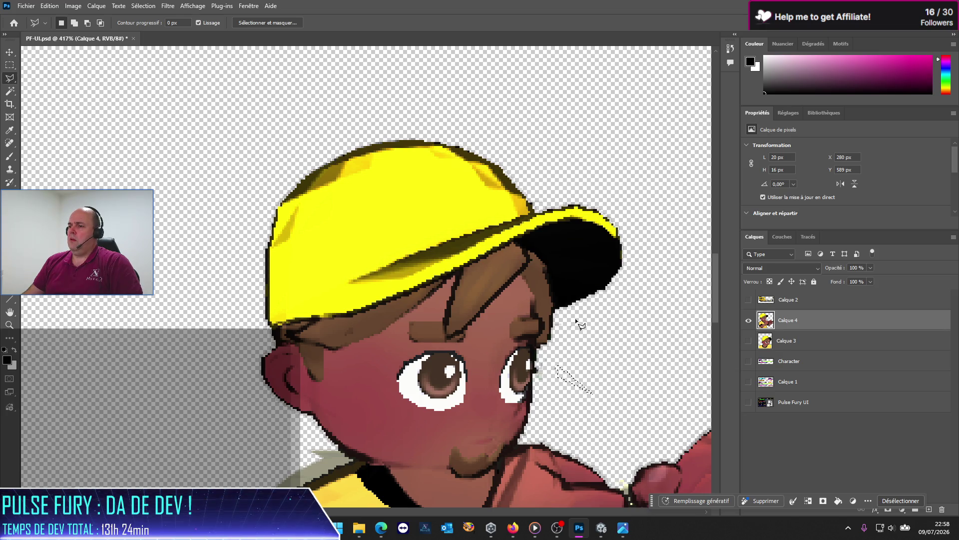
left_click(646, 279)
left_click(599, 165)
left_click(540, 188)
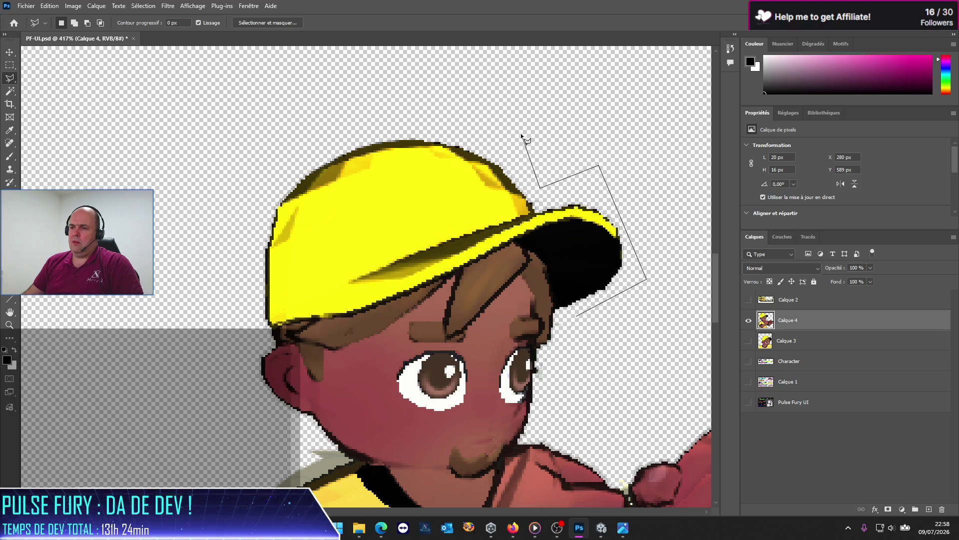
left_click(500, 139)
left_click(428, 132)
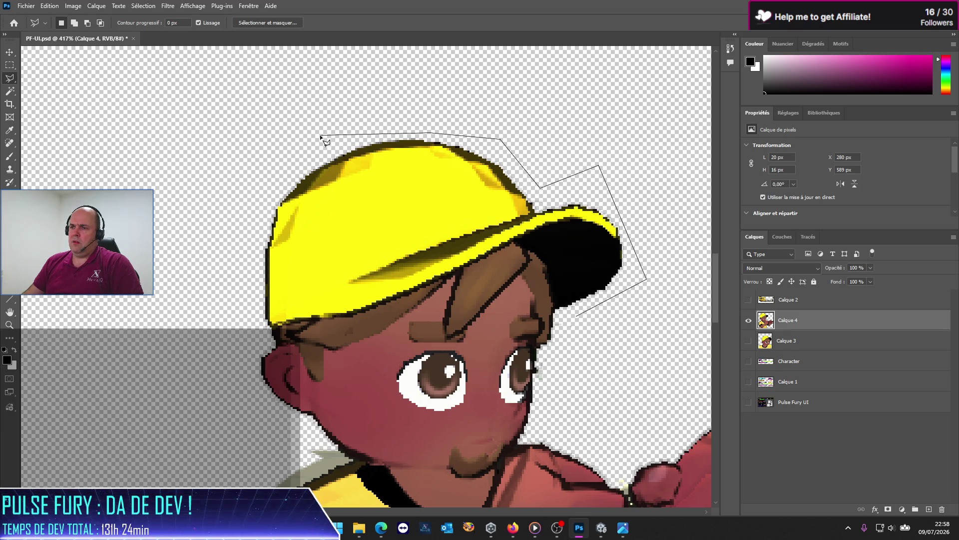
left_click(320, 135)
left_click(265, 183)
left_click(245, 261)
left_click(243, 345)
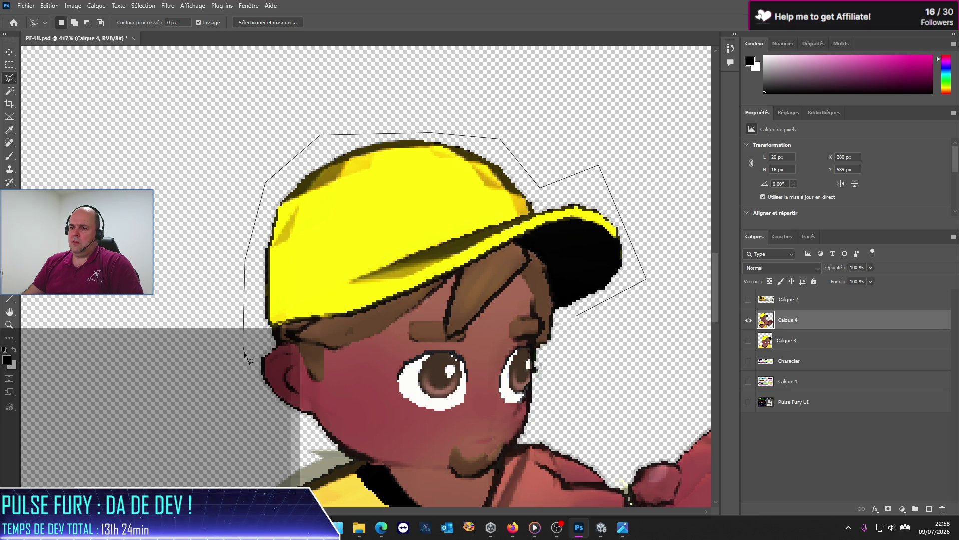
left_click(277, 419)
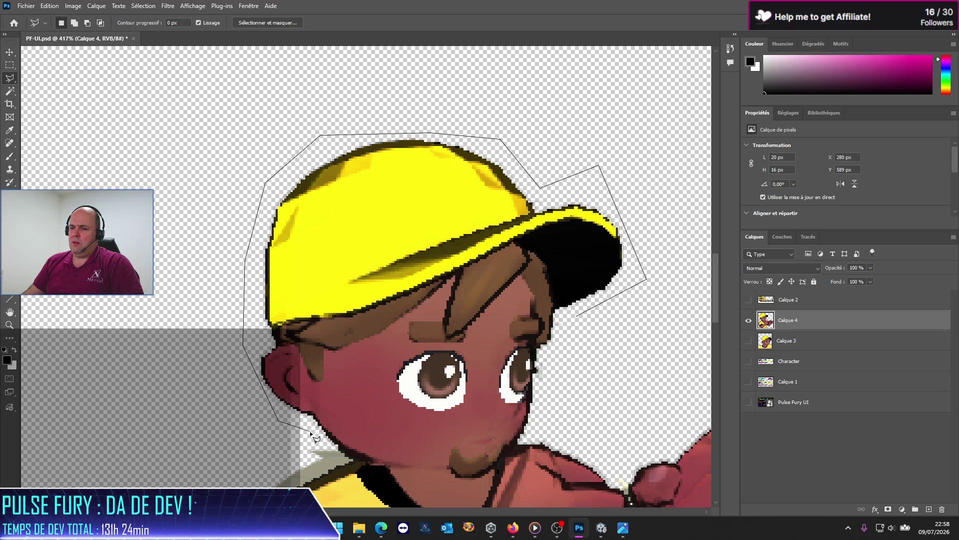
left_click(353, 459)
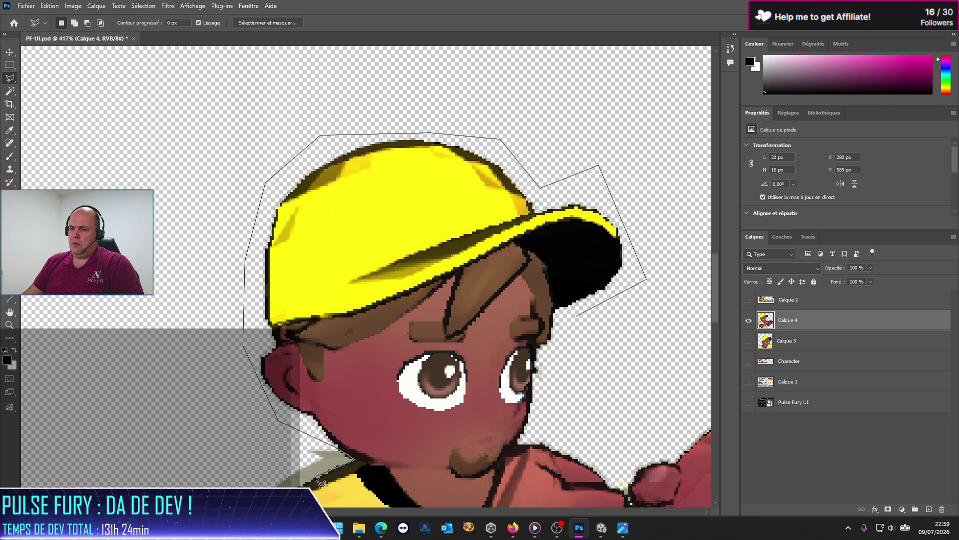
Extend the lasso outline past the neck, along the shoulder edge and down the arm
scroll(325, 482, "down", 3)
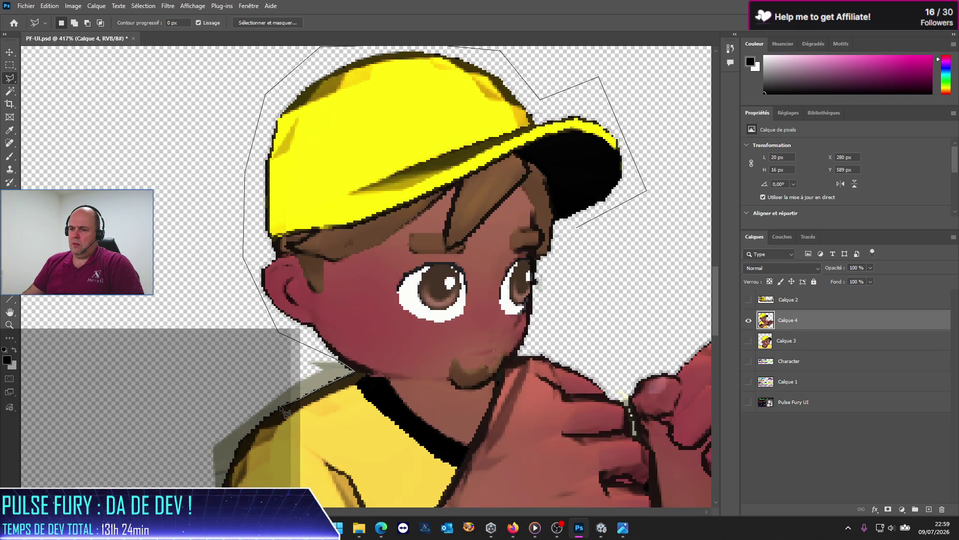
left_click(282, 407)
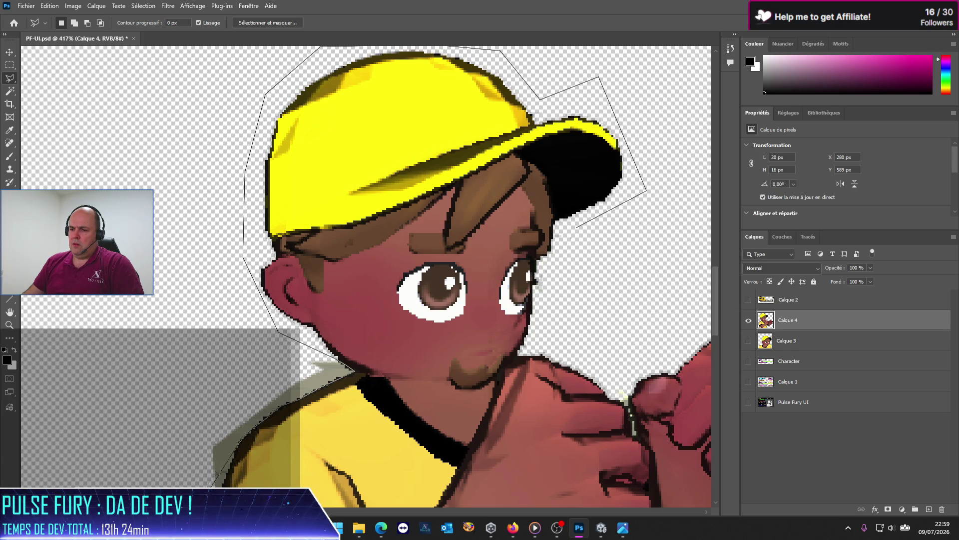
scroll(228, 305, "down", 5)
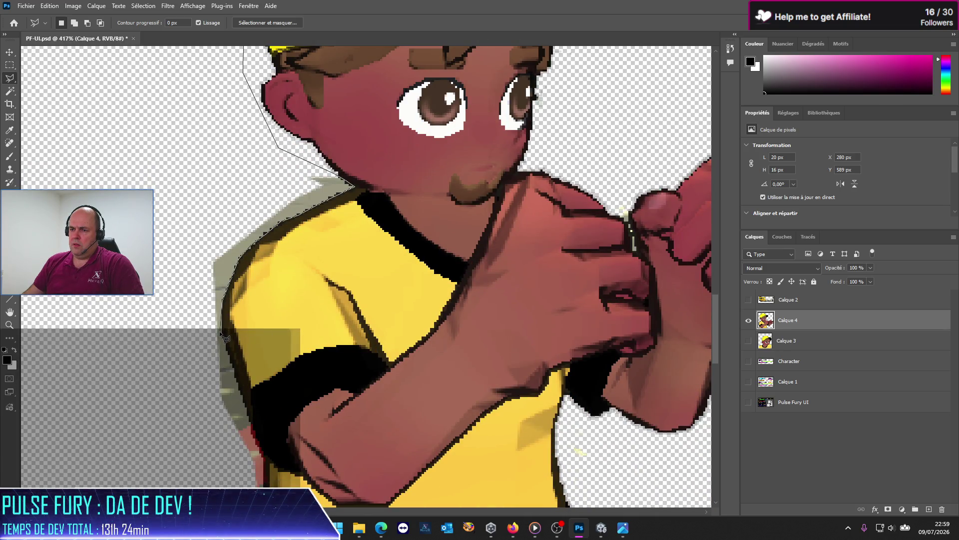
left_click(227, 344)
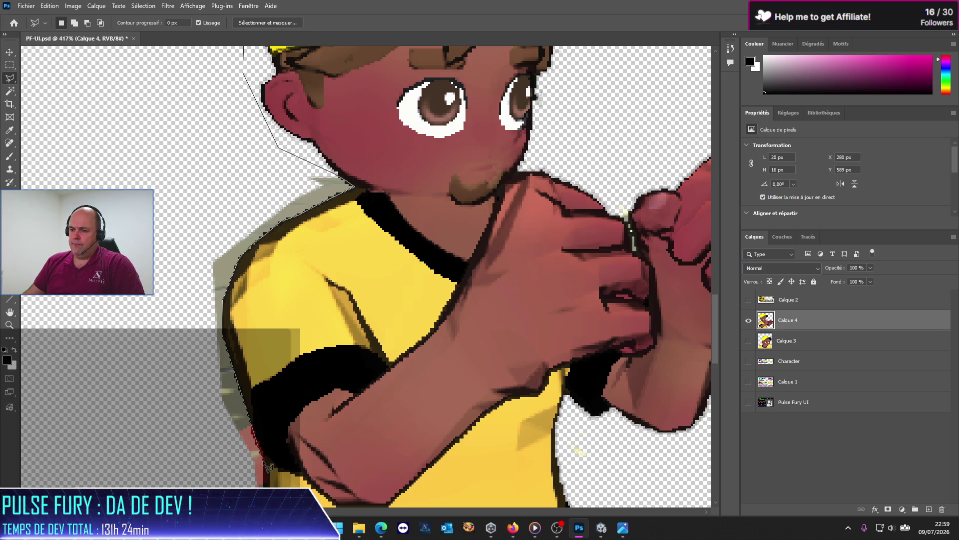
left_click(217, 467)
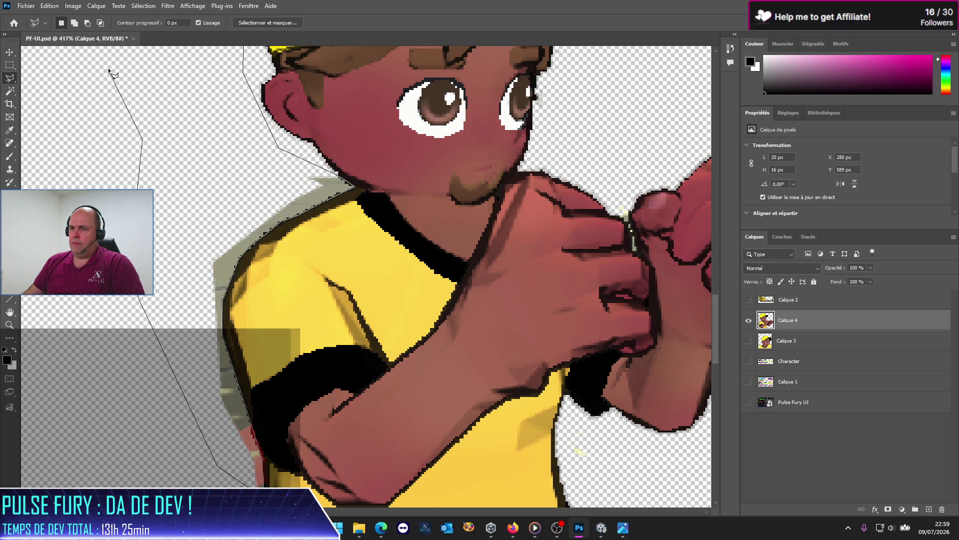
scroll(101, 30, "up", 5)
Carry the outline across the canvas top and down the right side, closing a 267 × 362 px selection
left_click(149, 91)
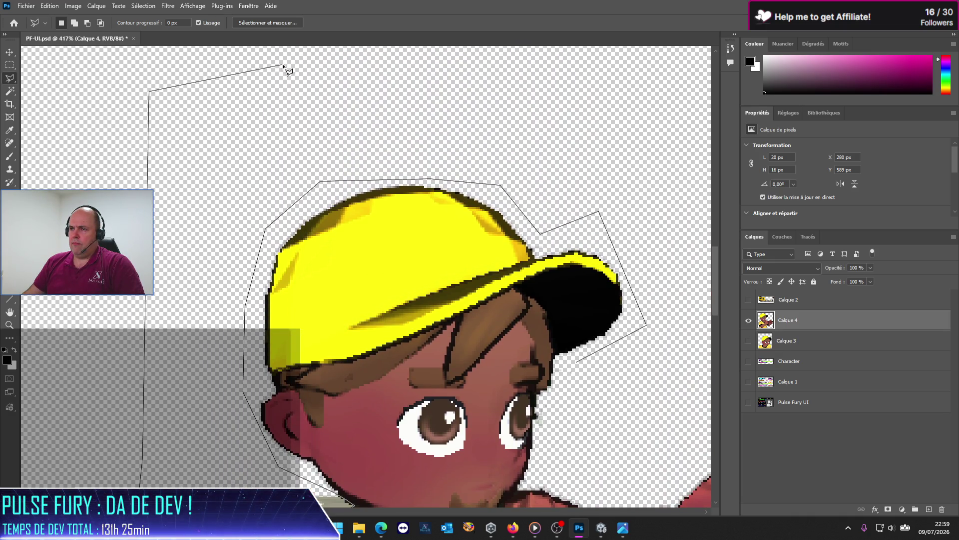
left_click(283, 64)
left_click(556, 87)
left_click(673, 144)
left_click(690, 299)
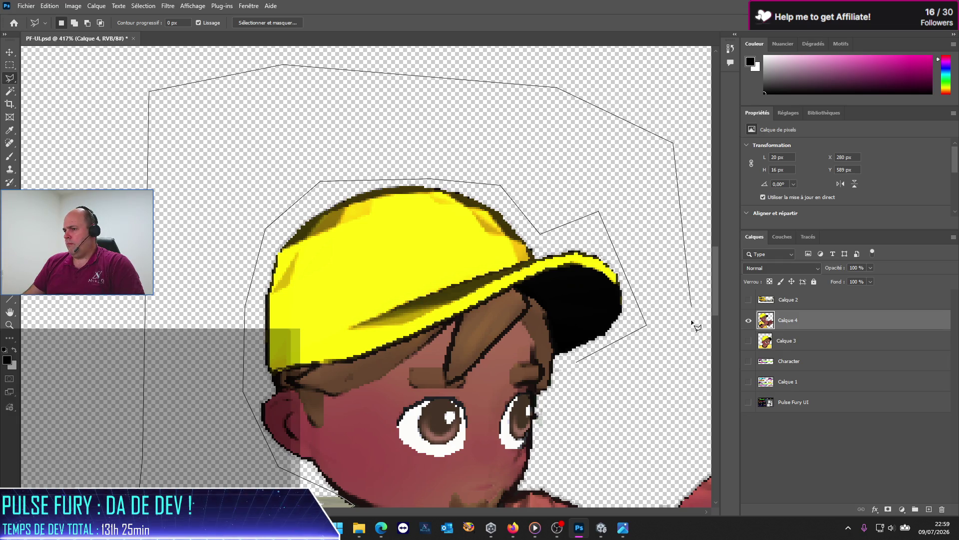
left_click(634, 492)
left_click(568, 457)
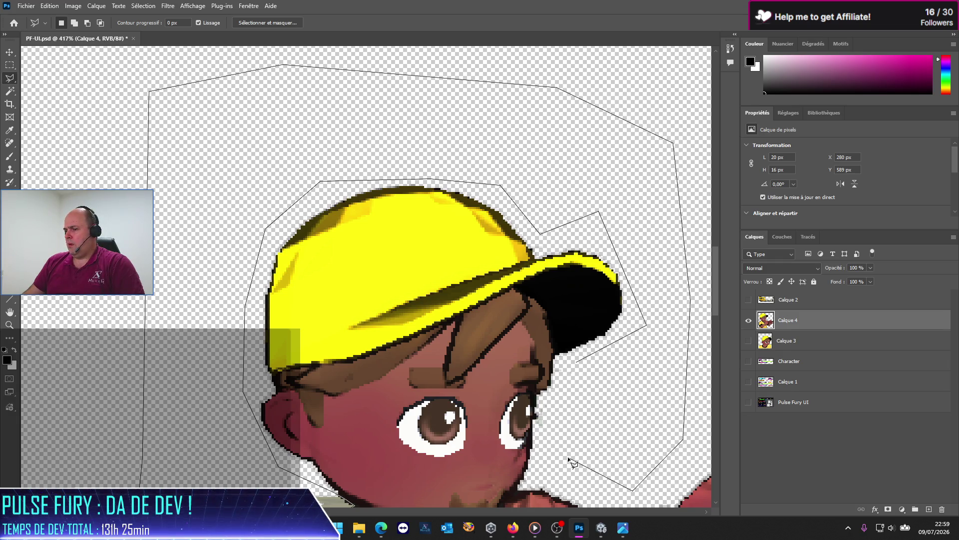
double_click(566, 385)
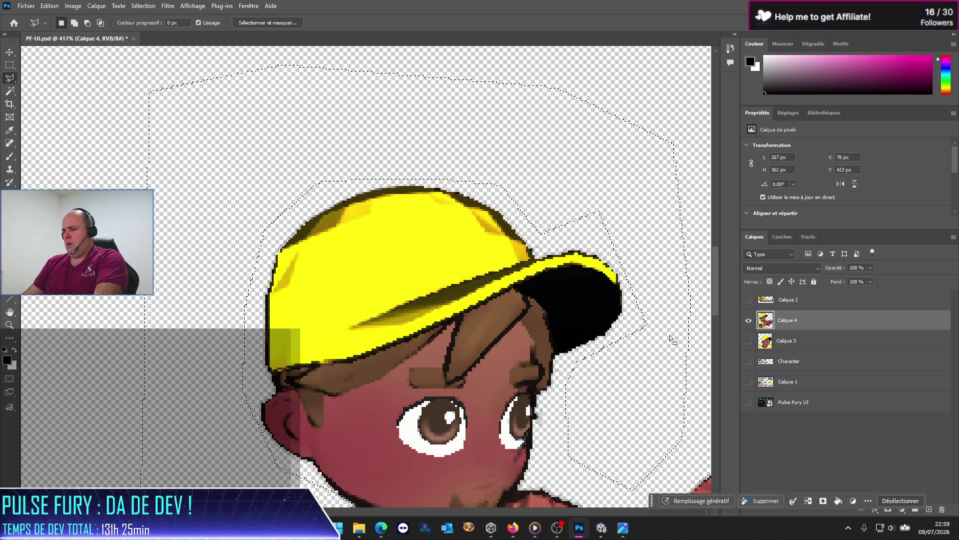
scroll(278, 315, "down", 3)
scroll(278, 315, "down", 2)
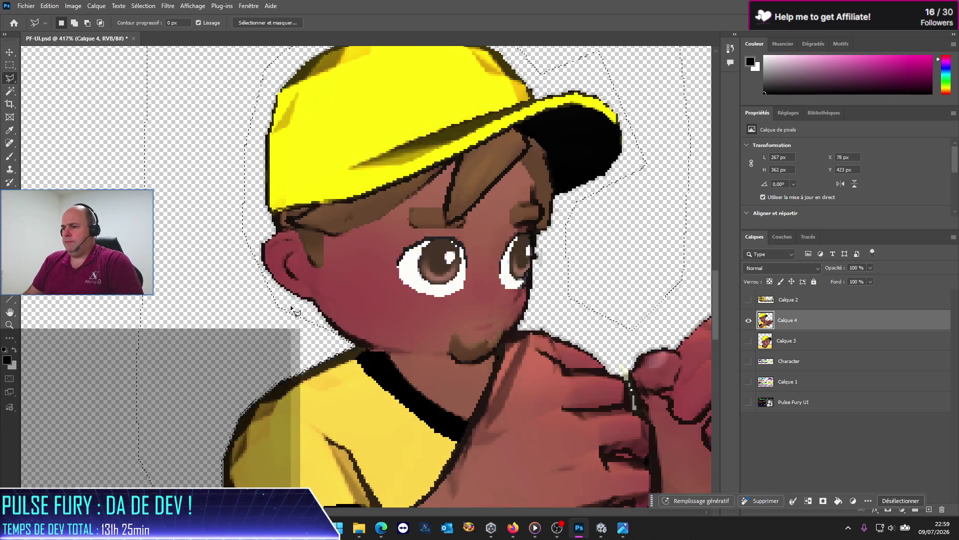
scroll(299, 295, "down", 3, "alt")
scroll(559, 345, "up", 5, "alt")
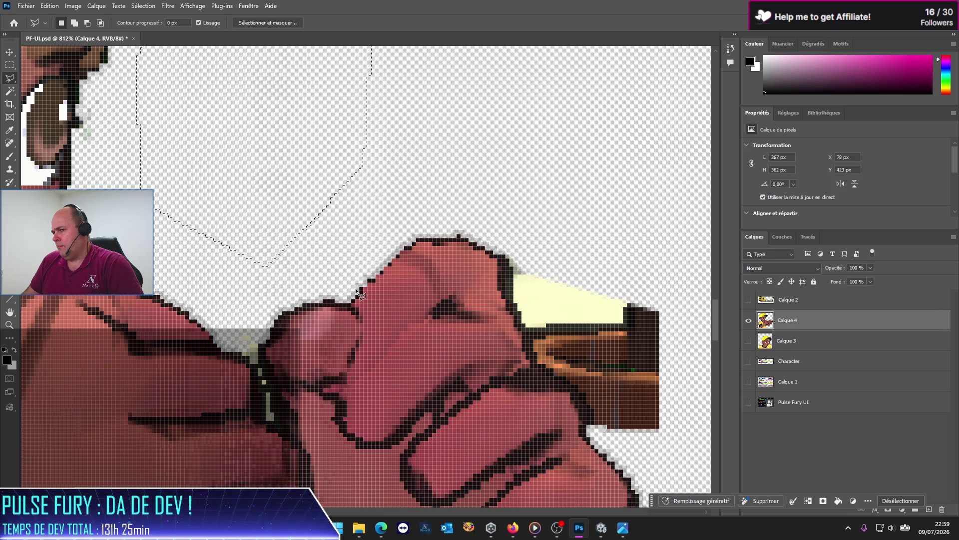
Lasso the cream pixels next to the hand, delete them and deselect
left_click(510, 255)
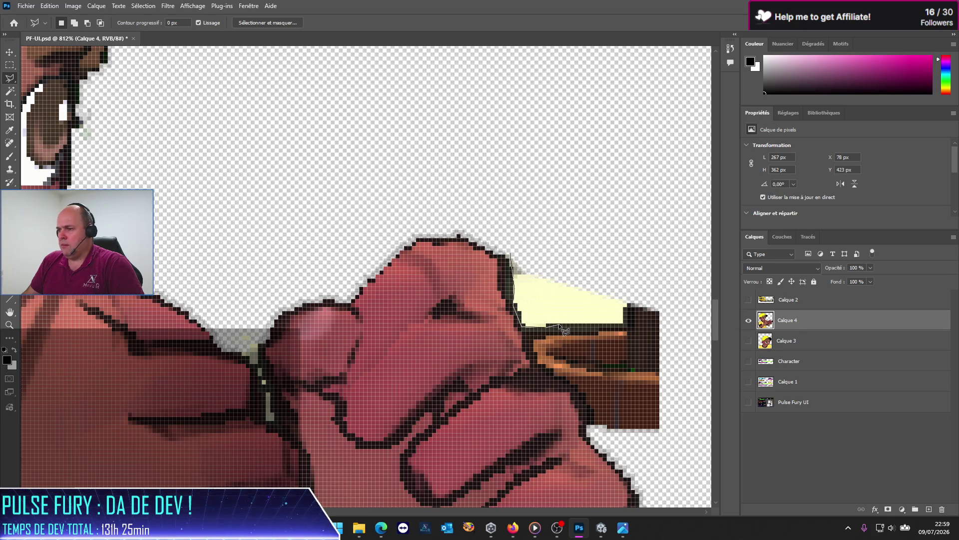
left_click(662, 266)
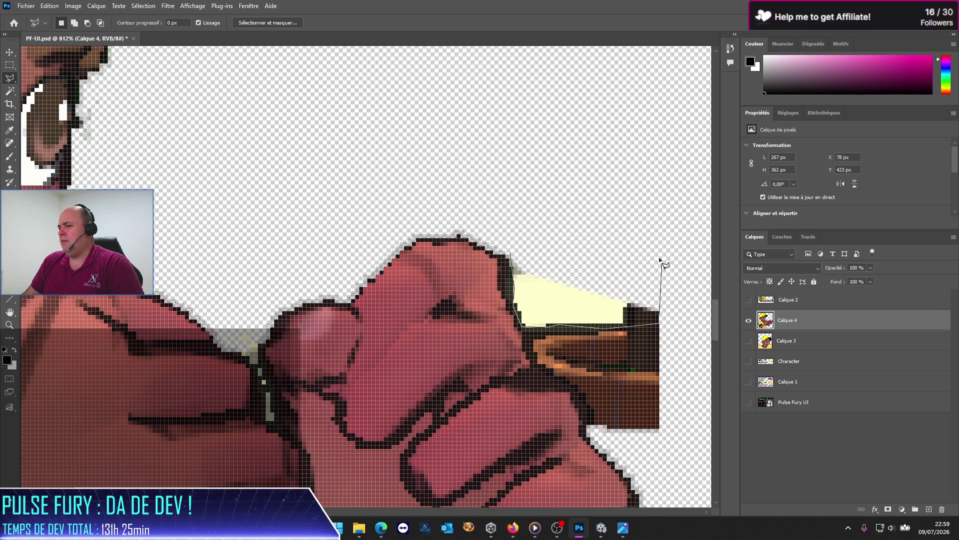
left_click(630, 200)
double_click(620, 196)
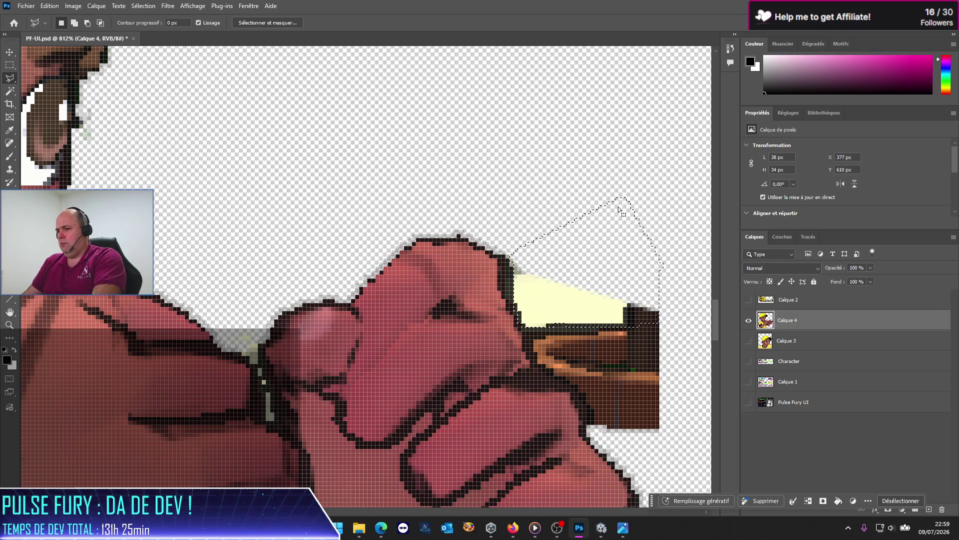
key("Delete")
key("ctrl+d")
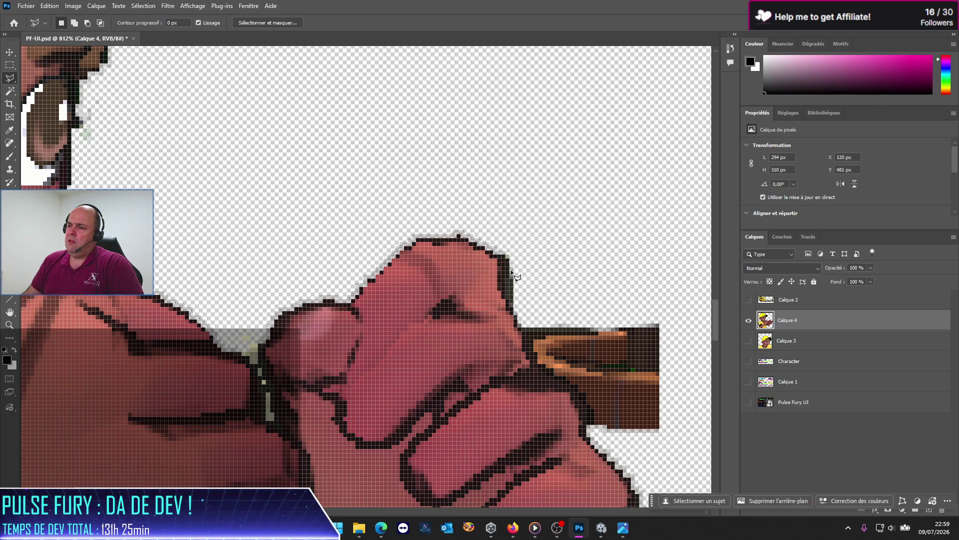
Outline the brown stick fragment beside the right fist, delete it and deselect
left_click(511, 268)
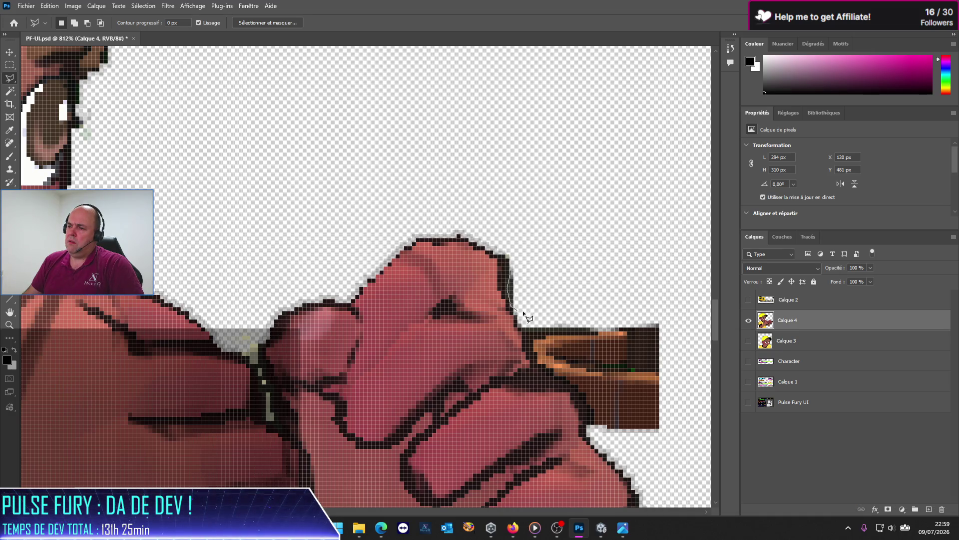
left_click(545, 306)
double_click(541, 242)
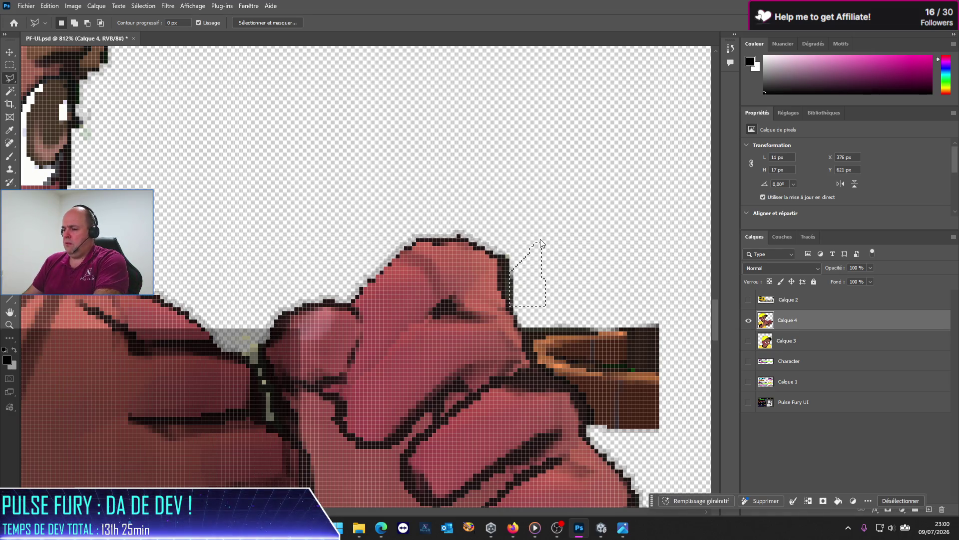
left_click(520, 323)
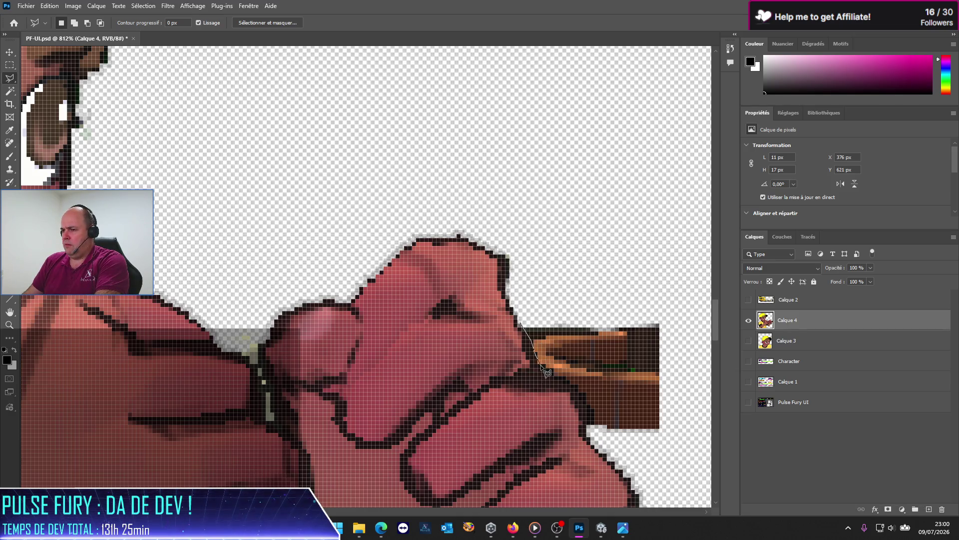
mouse_move(547, 372)
left_mouse_down()
mouse_move(582, 400)
mouse_move(593, 423)
left_mouse_up()
left_click_drag(633, 454, 686, 414)
left_click_drag(655, 271, 562, 280)
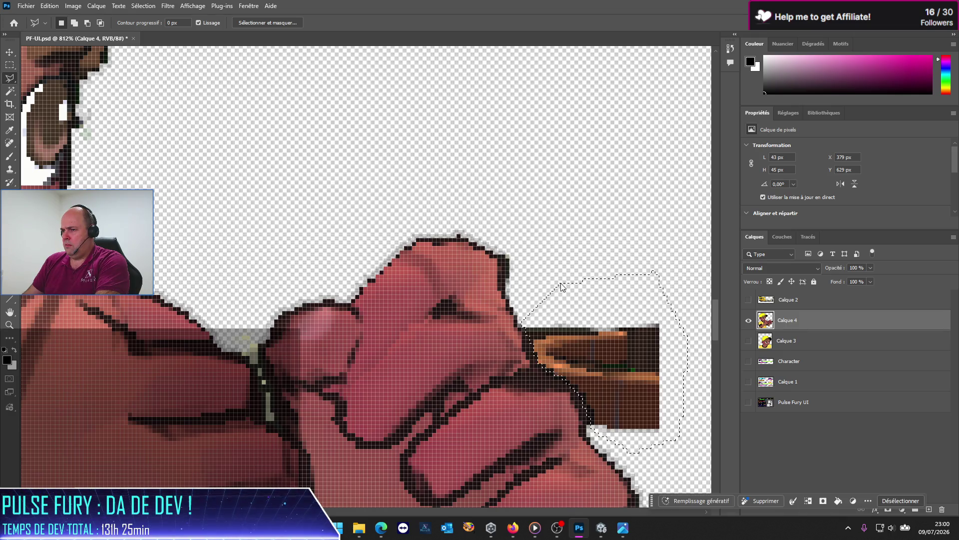
key("Delete")
key("ctrl+d")
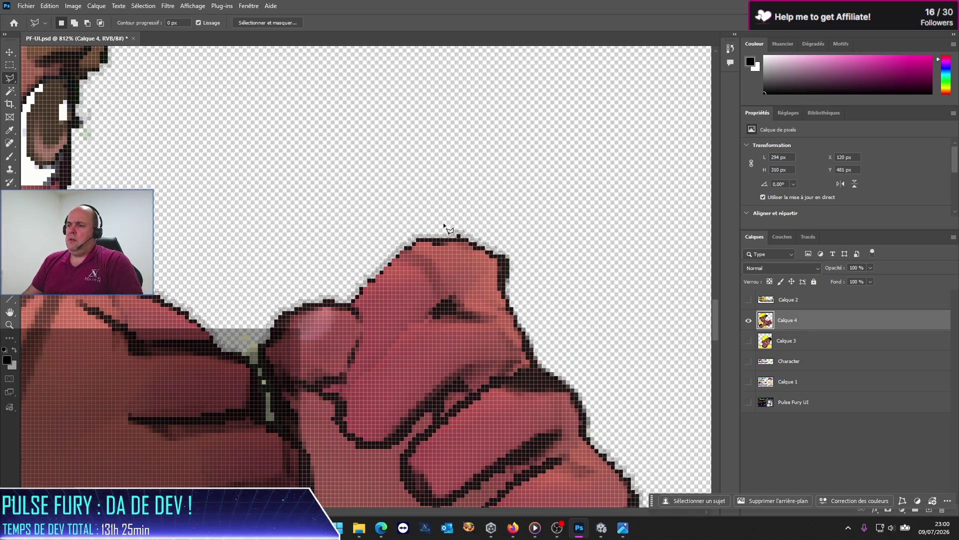
scroll(444, 225, "down", 5)
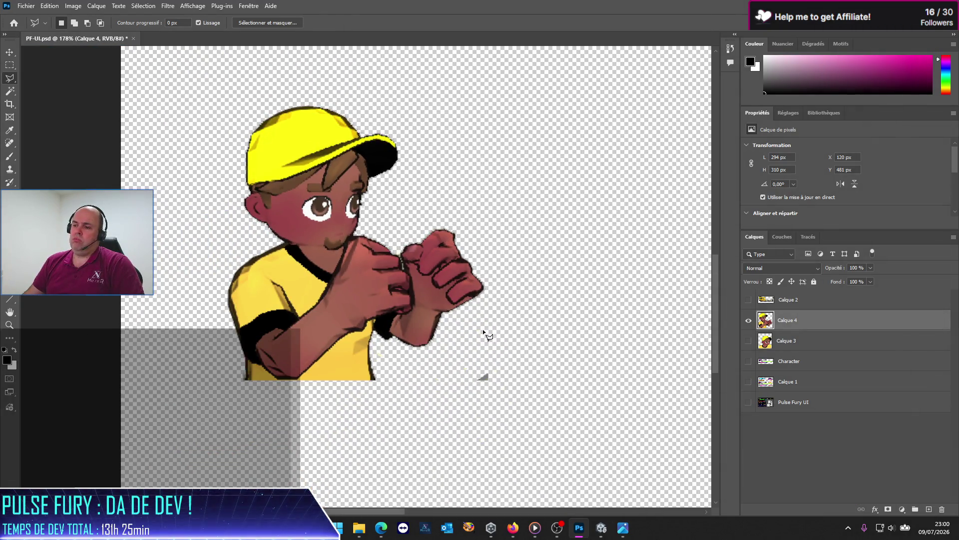
Lasso the grey fragment below the fists, delete it and deselect
left_click(483, 378)
left_click(443, 399)
left_click(478, 433)
left_click(581, 386)
left_click(575, 320)
double_click(502, 316)
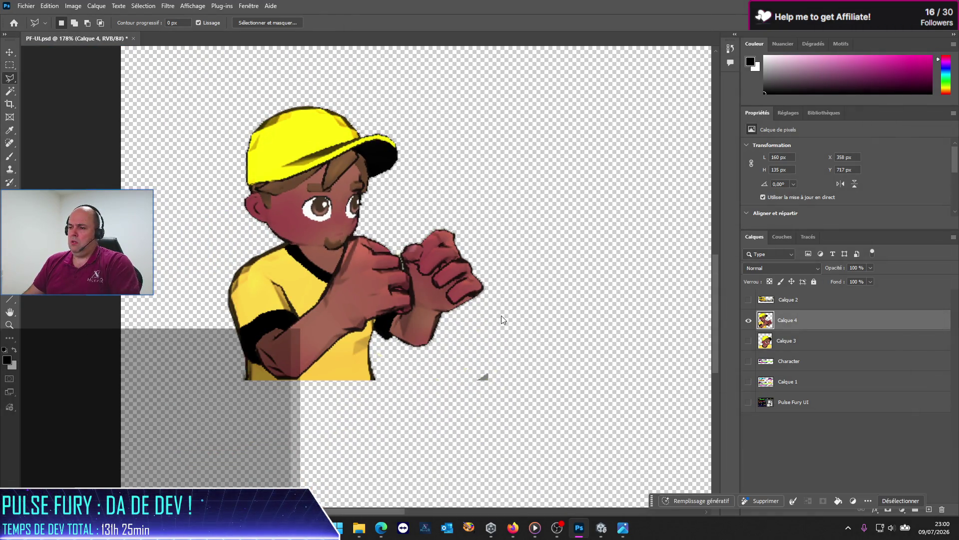
key("Delete")
key("ctrl+d")
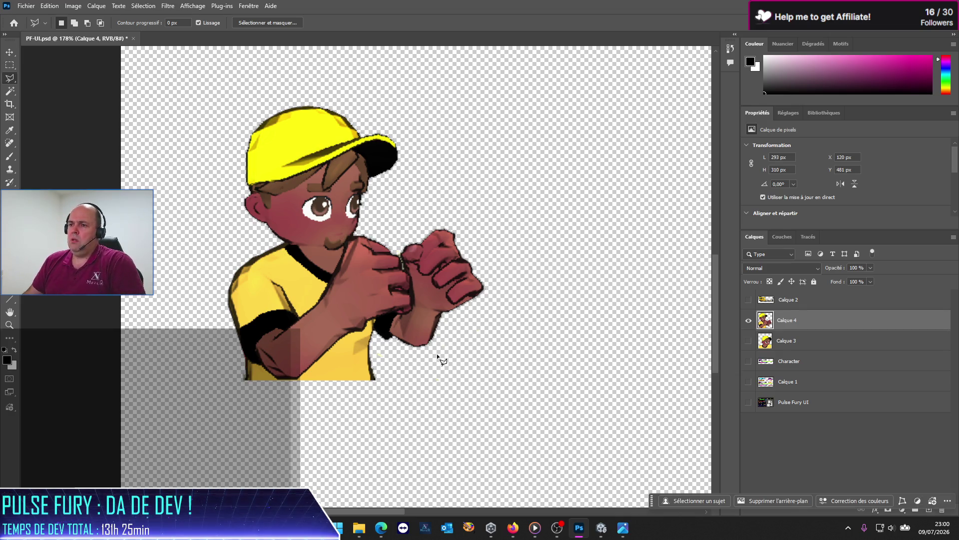
scroll(437, 354, "down", 4)
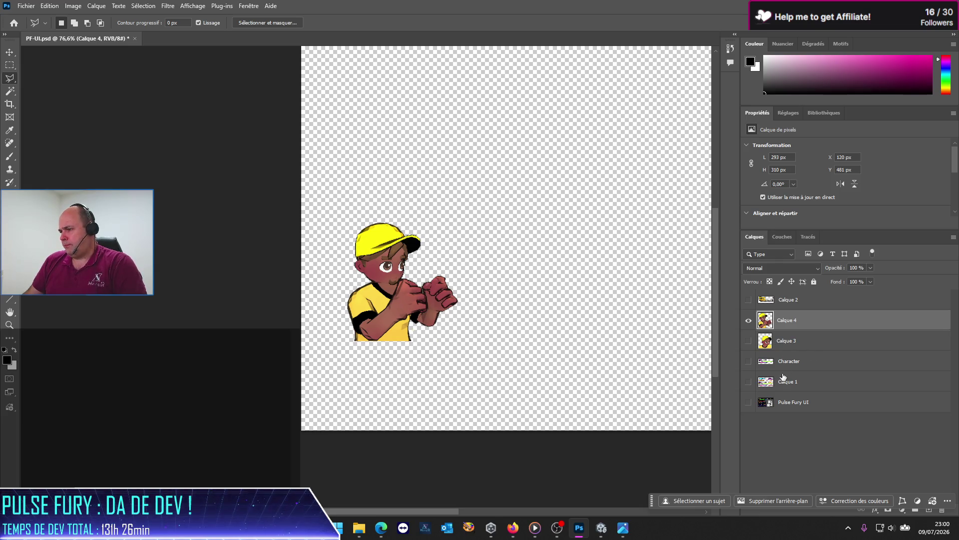
Show the Calque 2 P1 sign and the Character name, health and energy bars, keeping Calque 3 hidden
left_click(748, 300)
left_click(749, 342)
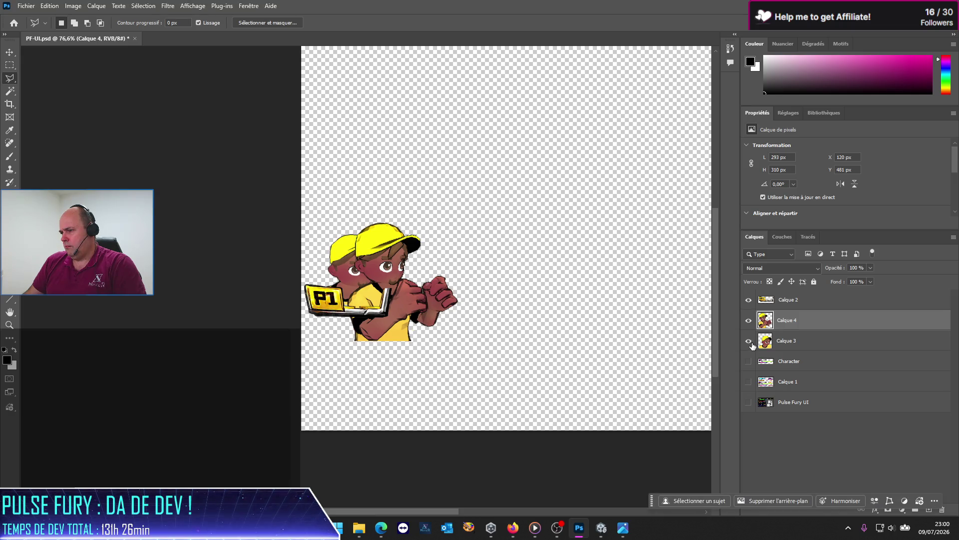
left_click(749, 342)
left_click(749, 360)
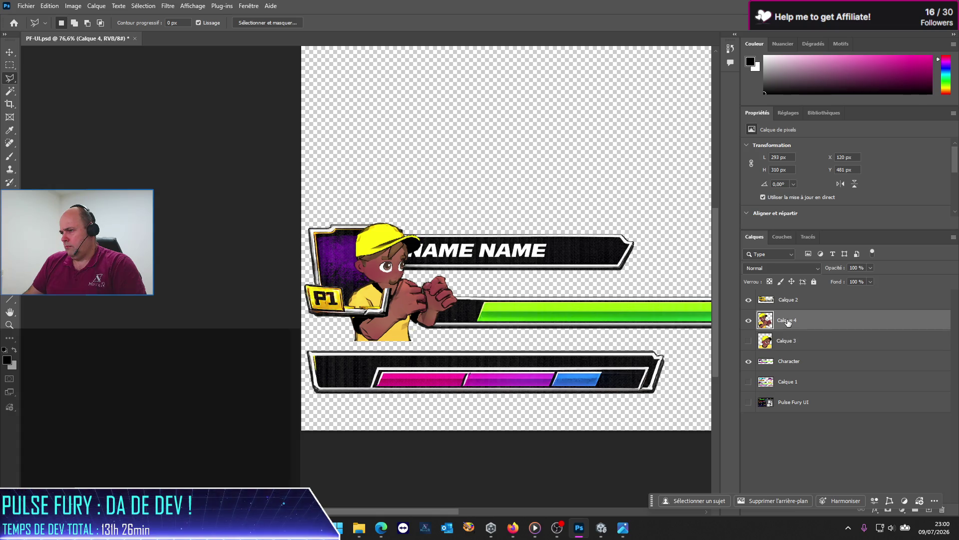
left_click(11, 53)
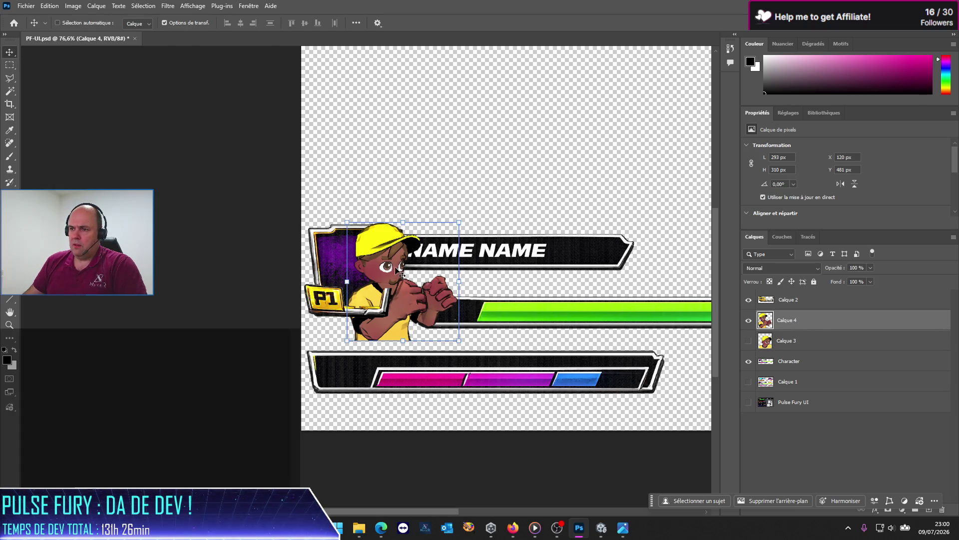
Drag the Calque 4 fighter left into the P1 frame and scale it to about 86.7% × 86.5%
mouse_move(393, 267)
left_mouse_down()
mouse_move(347, 269)
mouse_move(356, 268)
left_mouse_up()
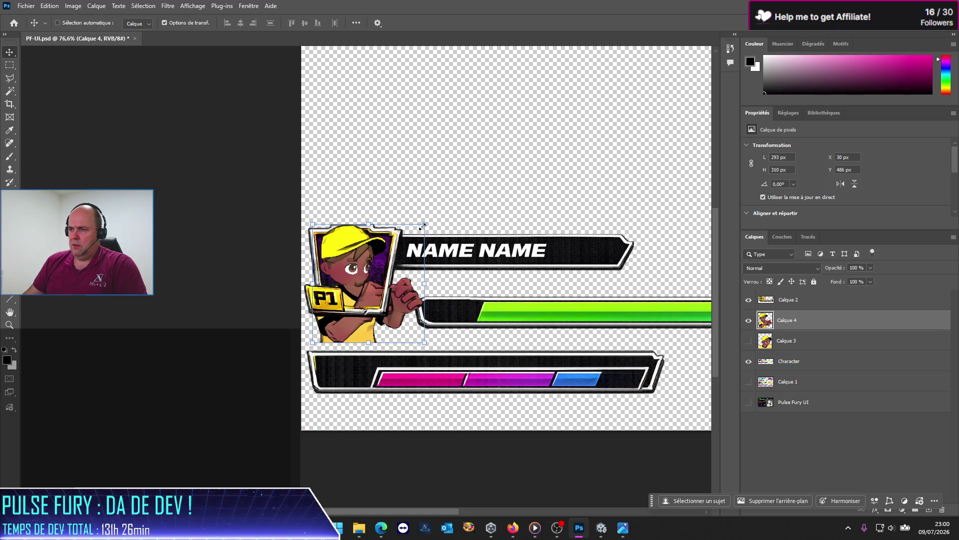
mouse_move(423, 223)
left_mouse_down()
mouse_move(419, 145)
mouse_move(423, 234)
mouse_move(415, 238)
left_mouse_up()
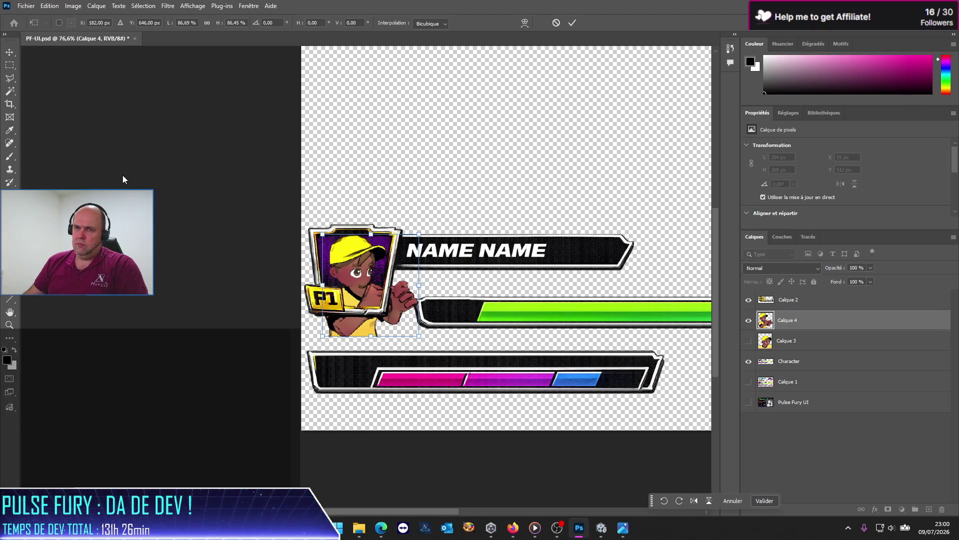
Commit the transform, leaving the fighter at 254 × 268 px, X 55, Y 512, with only Calque 4 selected
left_click(119, 162)
scroll(363, 327, "up", 3)
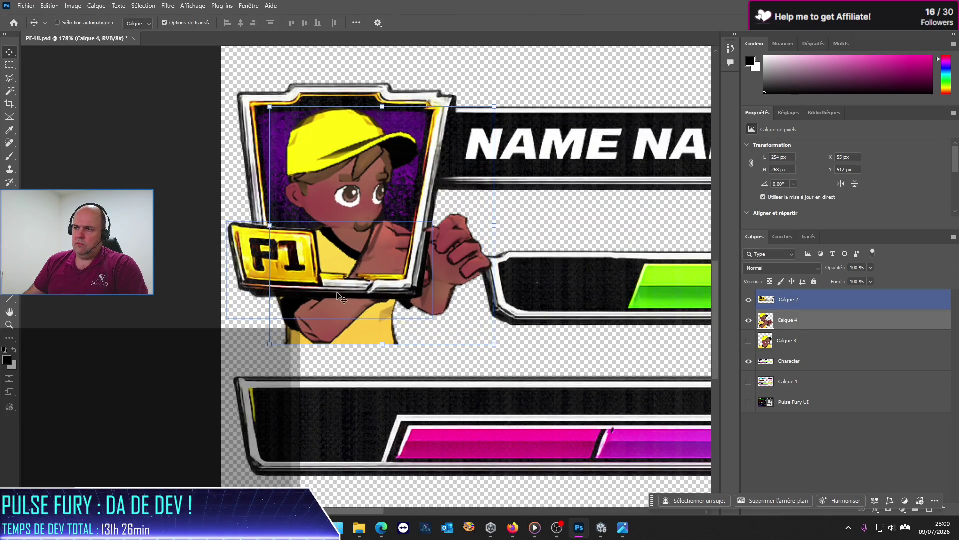
left_click(160, 197)
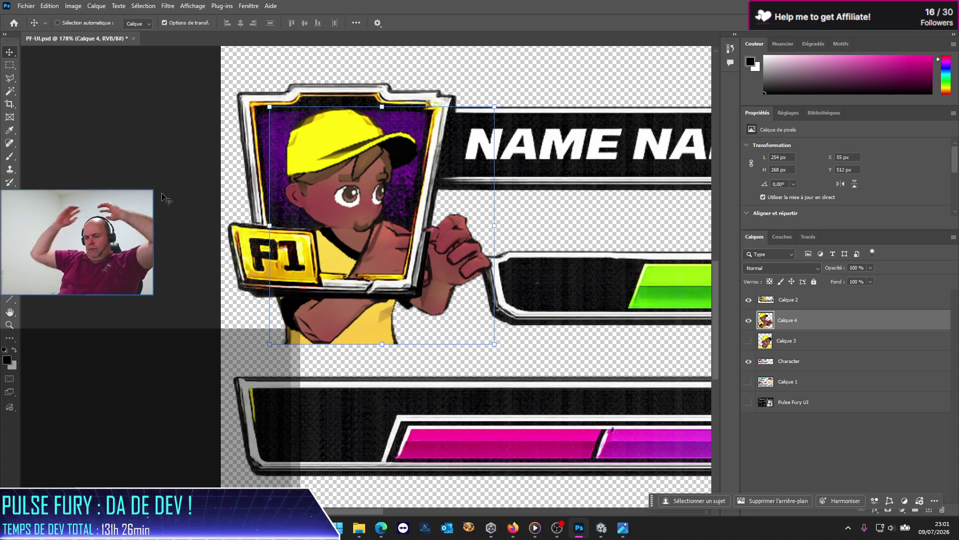
scroll(539, 134, "up", 1)
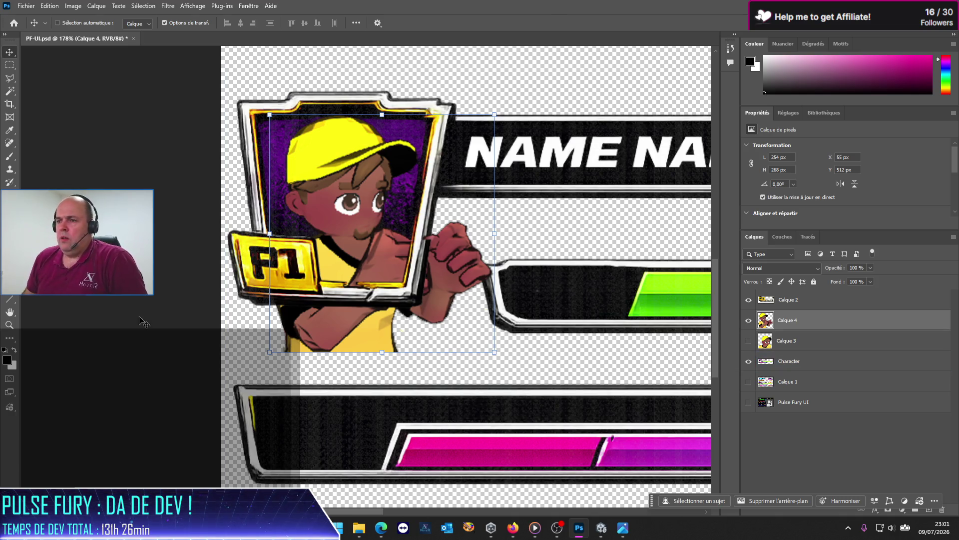
With the Polygonal Lasso, outline the lower arm hanging past the P1 frame's edge
key("m")
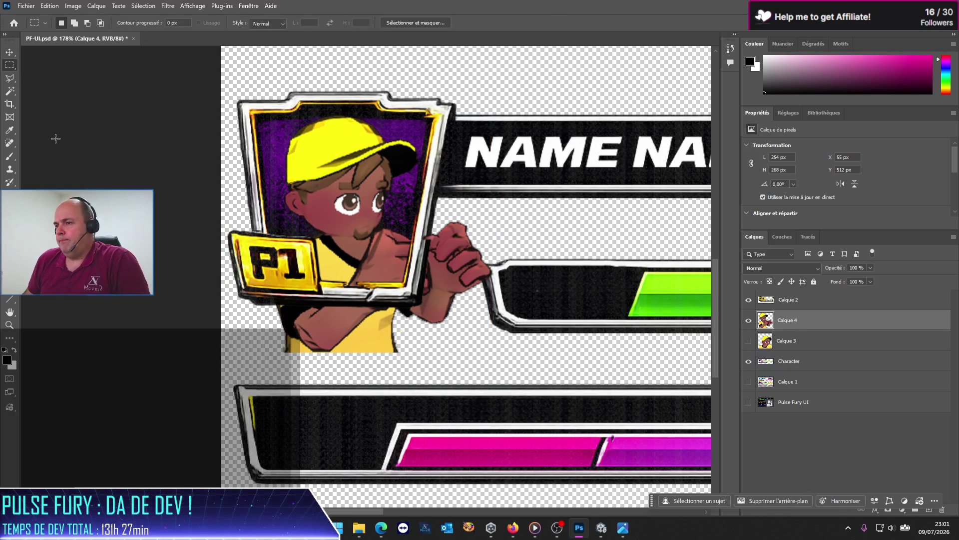
left_click(9, 78)
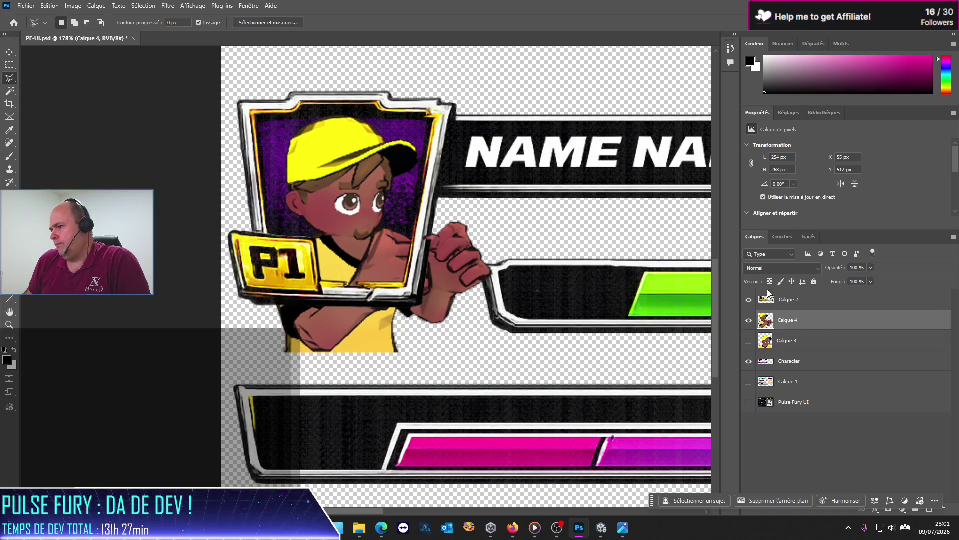
left_click(422, 217)
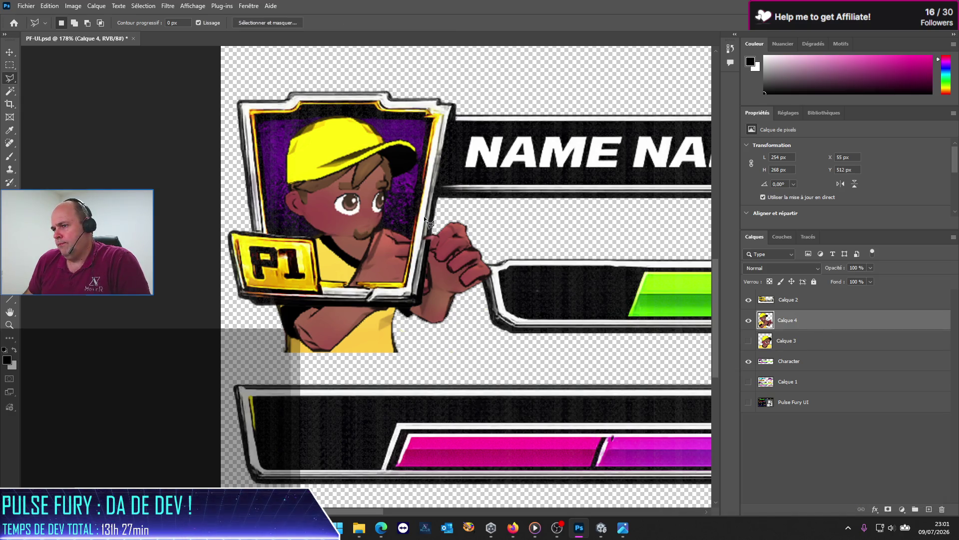
left_click(408, 288)
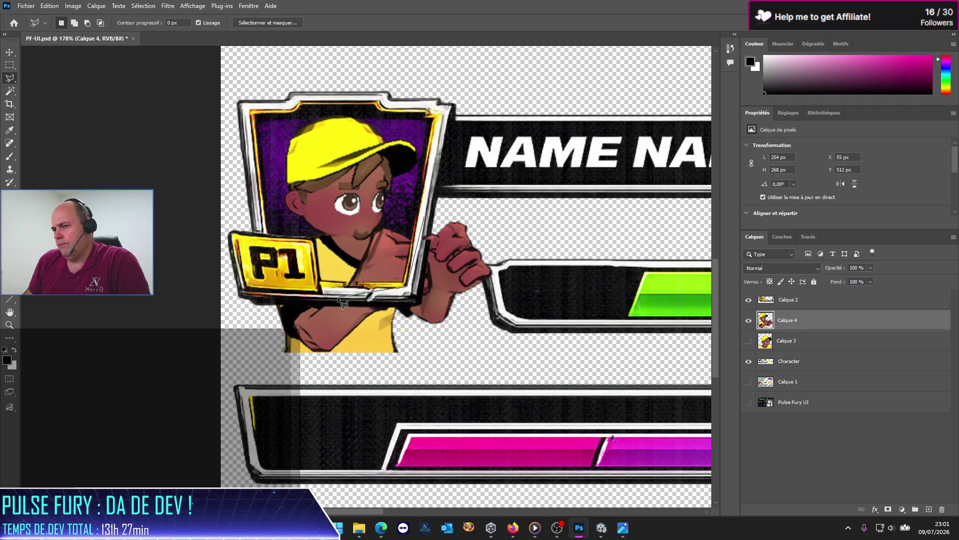
left_click(263, 292)
left_click(238, 318)
left_click(237, 356)
Close the outline around the protruding hand and delete the overflow, leaving a 168 × 200 px portrait
left_click(311, 376)
left_click(419, 357)
left_click(472, 353)
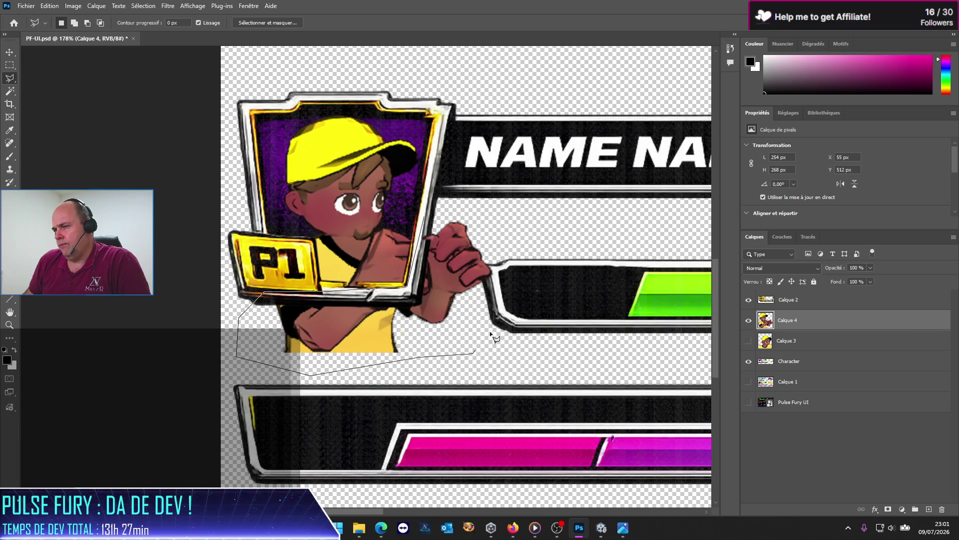
left_click(532, 248)
left_click(449, 212)
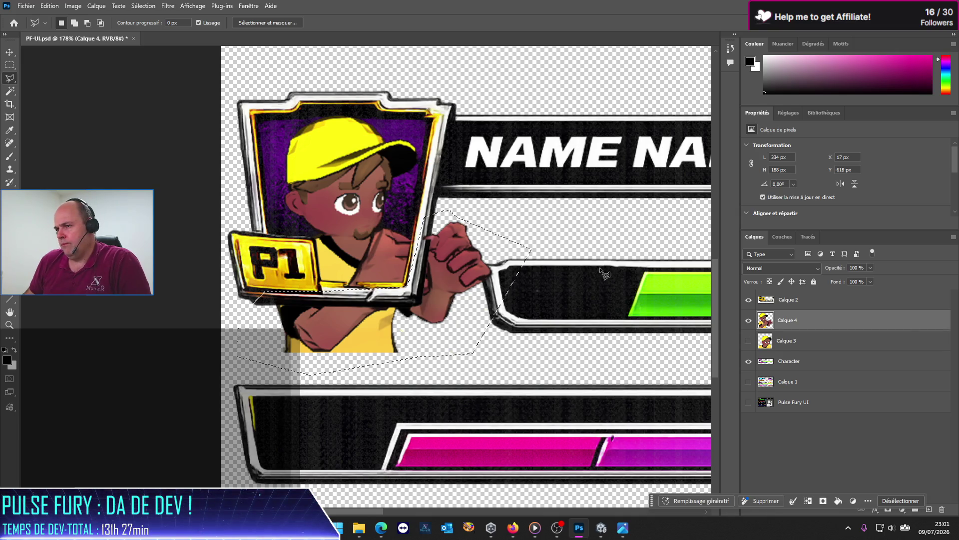
key("Delete")
key("ctrl+d")
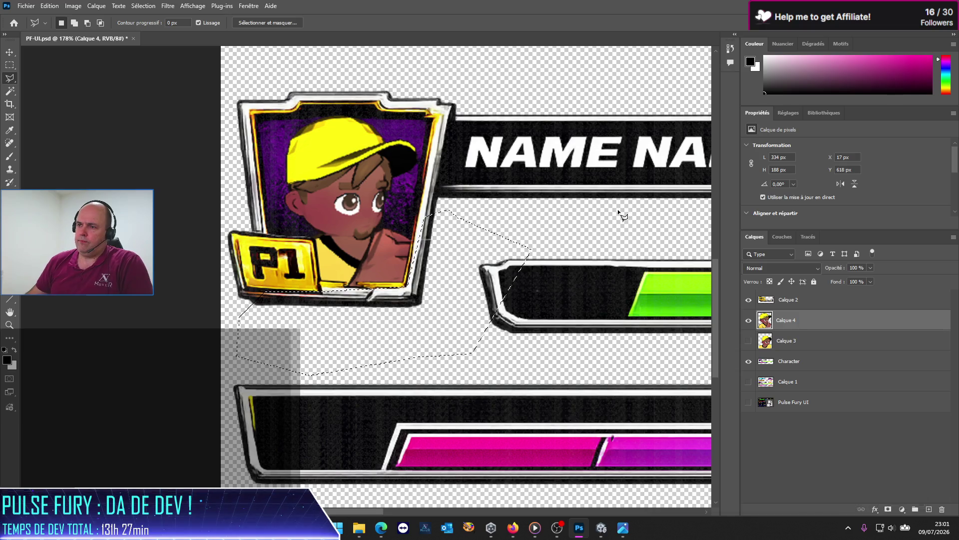
scroll(414, 308, "down", 2)
scroll(407, 306, "up", 1)
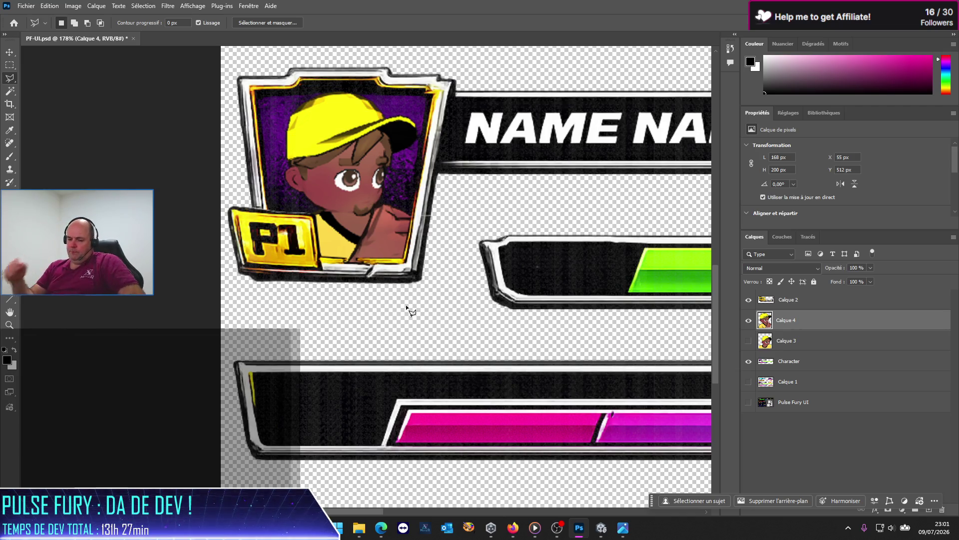
Nudge the Calque 4 portrait 7 px left to X 48, Y 512 inside the P1 frame
scroll(407, 309, "down", 5)
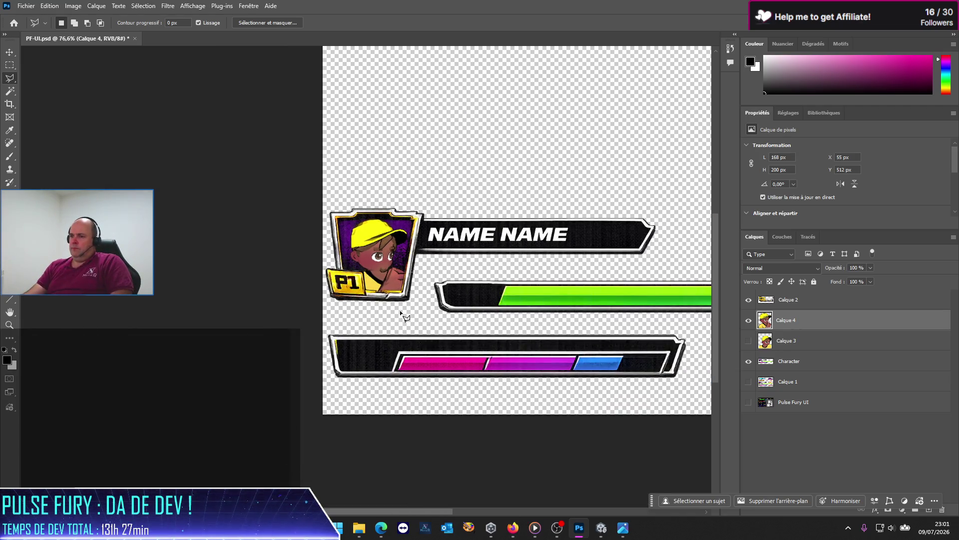
scroll(400, 312, "down", 4)
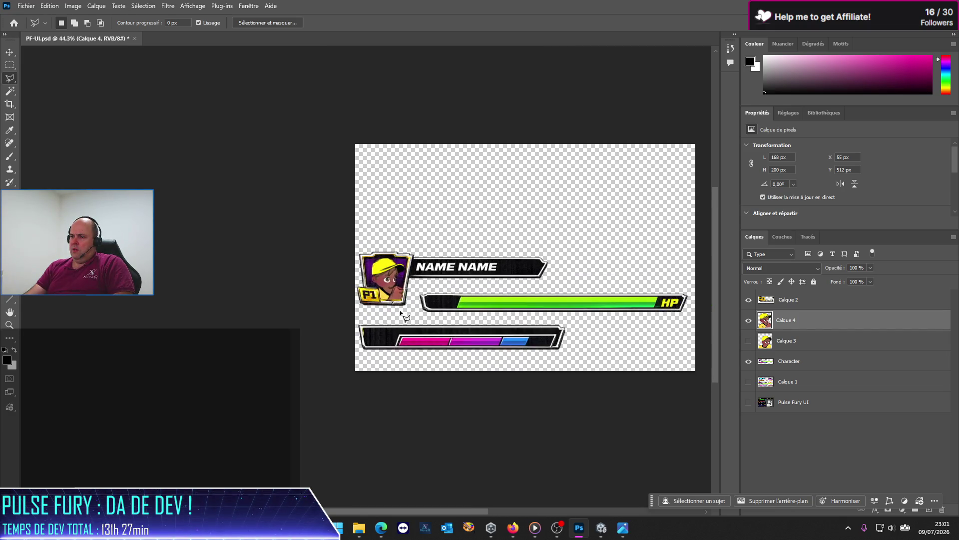
scroll(400, 312, "up", 6)
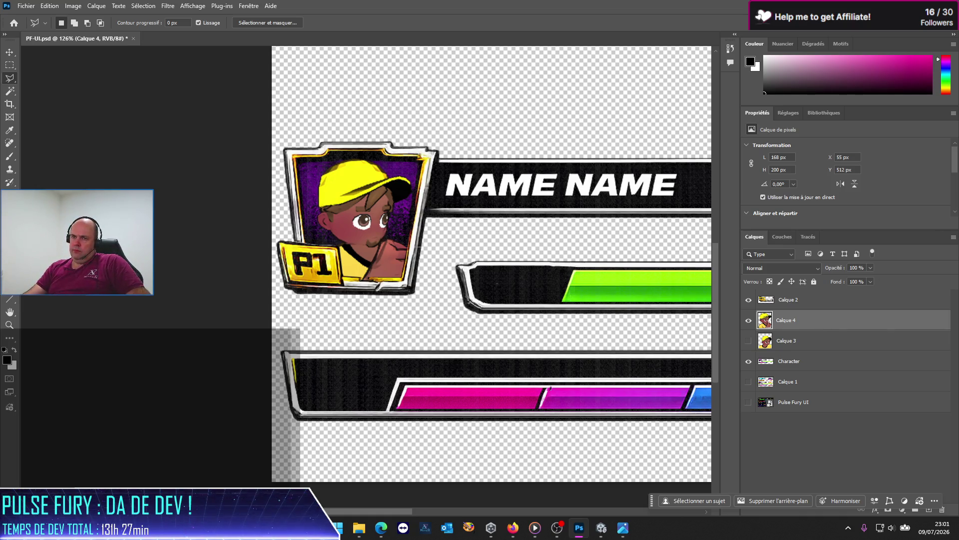
left_click(9, 52)
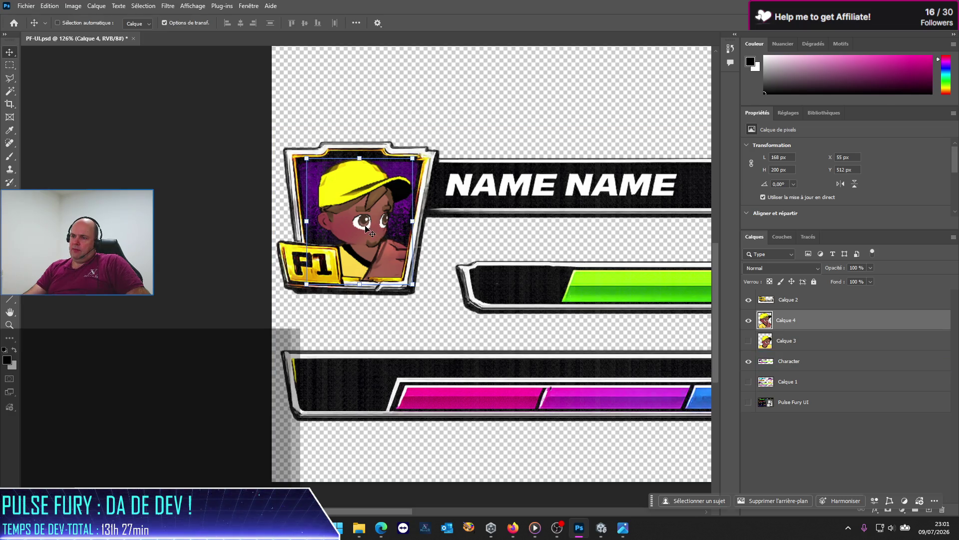
left_click_drag(365, 226, 360, 224)
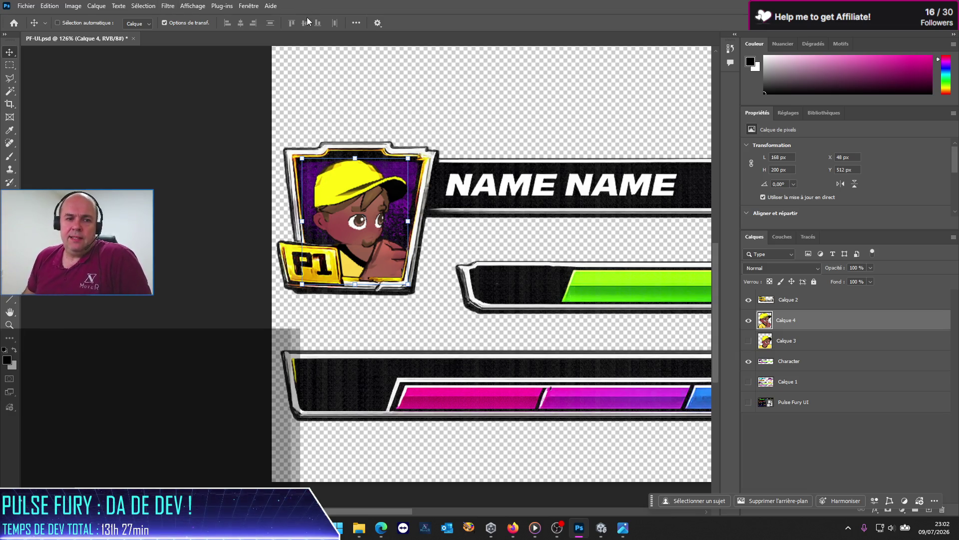
Save PF-UI.psd with Fichier > Enregistrer and leave Photoshop
left_click(26, 6)
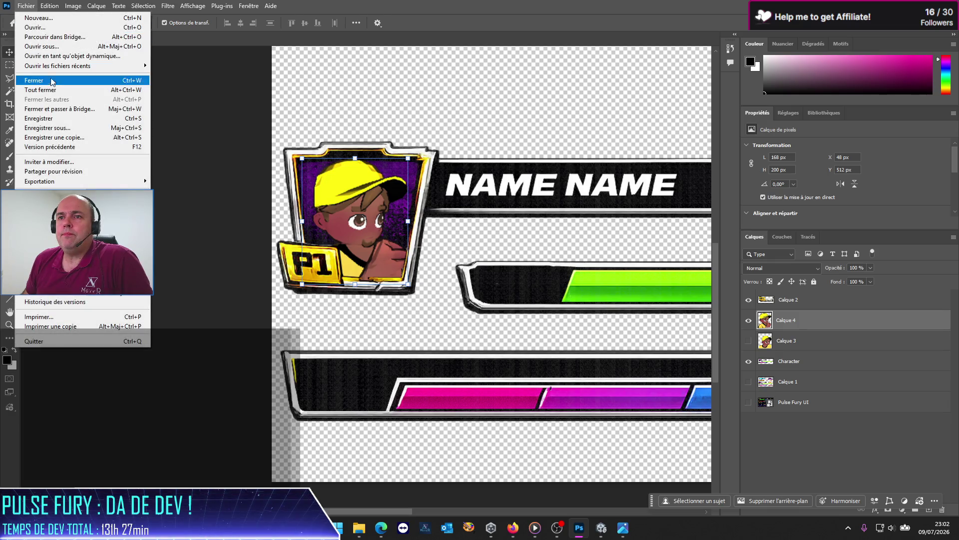
left_click(45, 118)
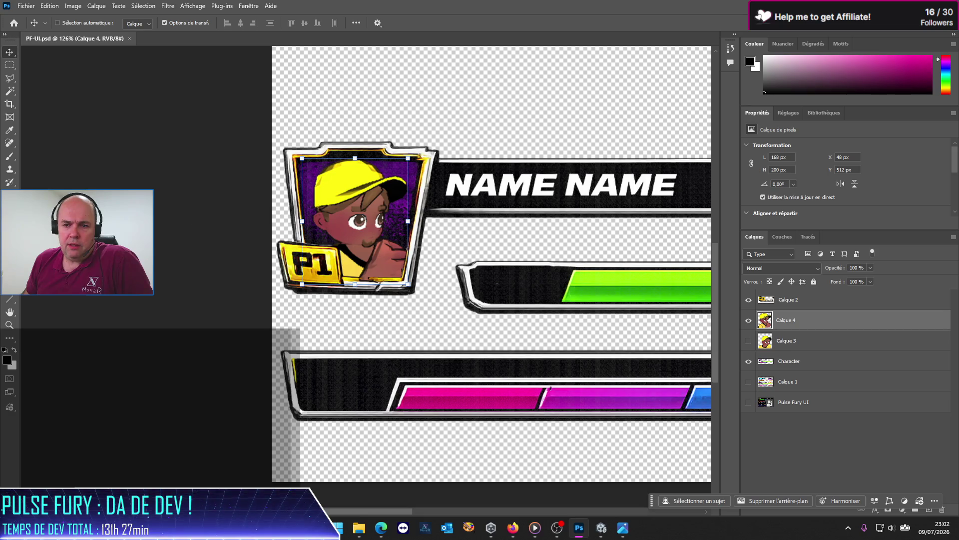
key("alt+Tab")
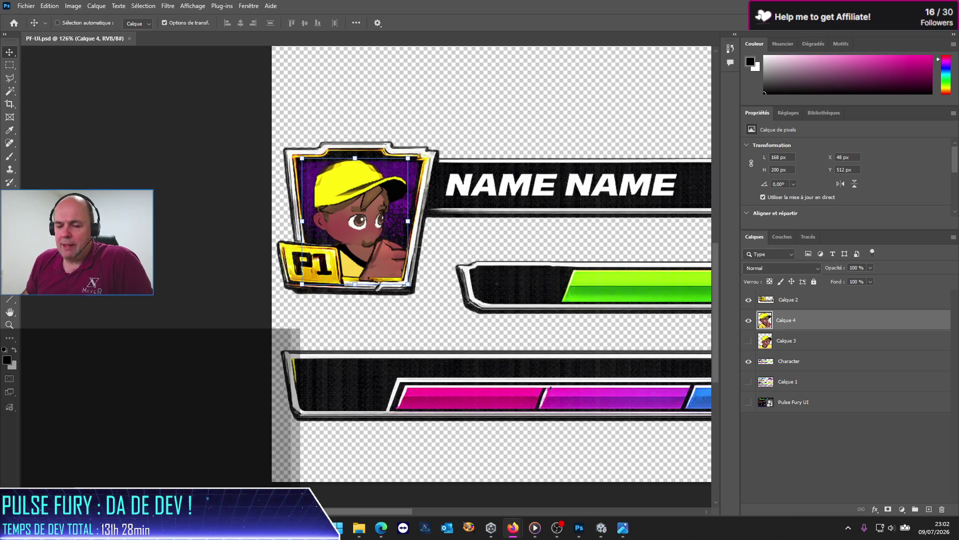
Bring Unity forward and untick the Simulator's Maximize option around the running Pulse Fury game
left_click(604, 530)
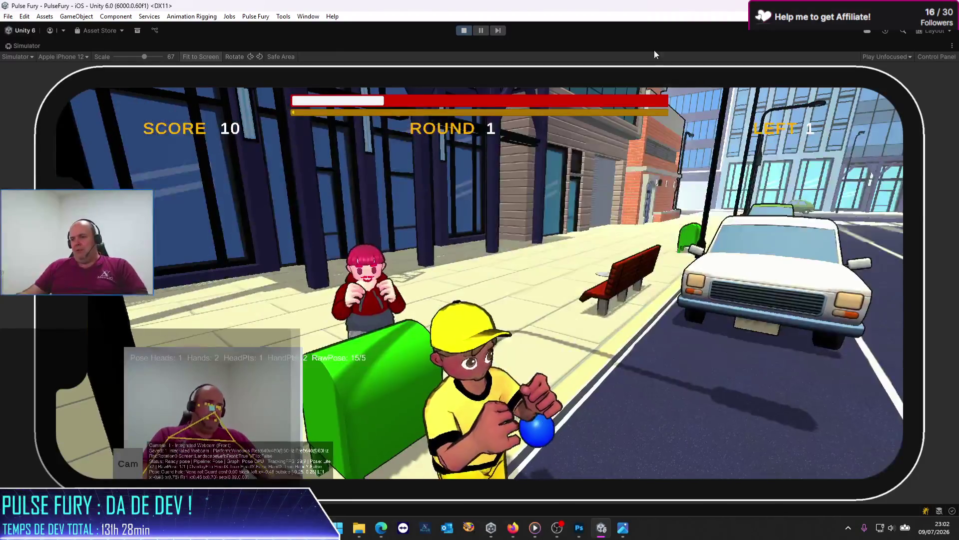
left_click(951, 46)
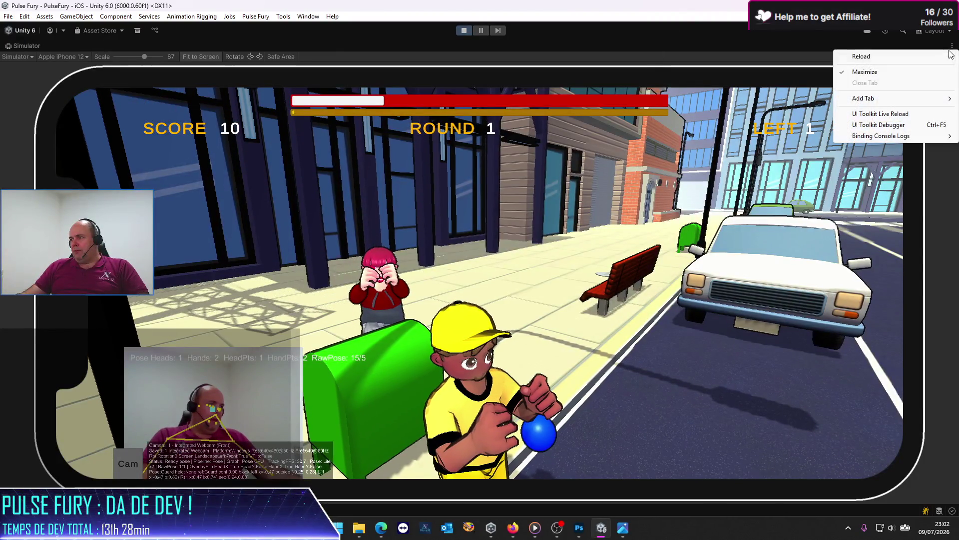
left_click(886, 70)
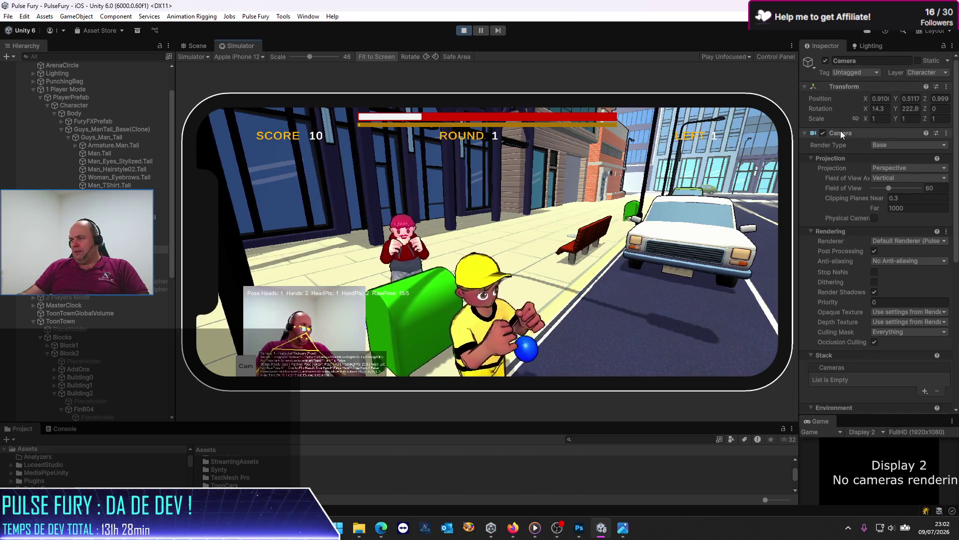
Set the game camera's Rotation Y to 0 and its position to X -3.86, Z 1.5
left_click(910, 111)
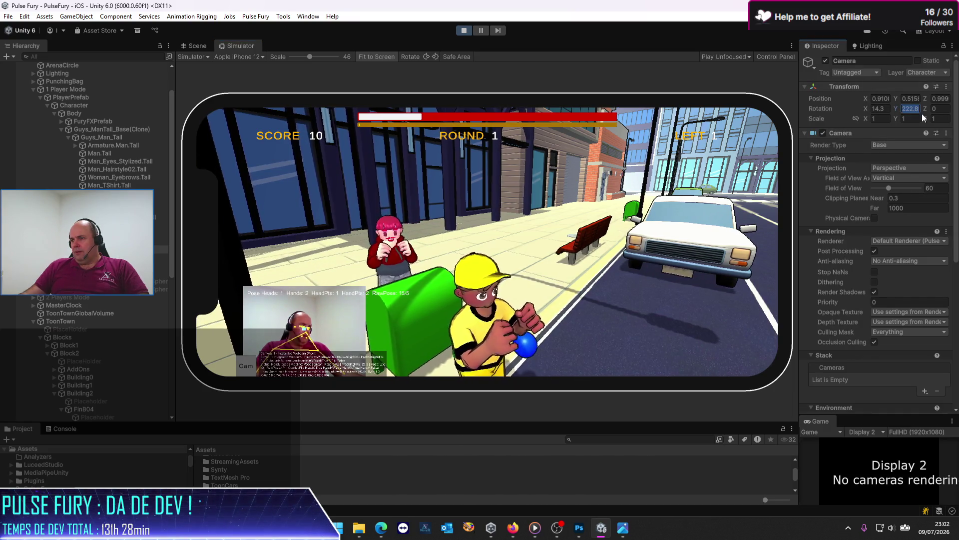
type("0")
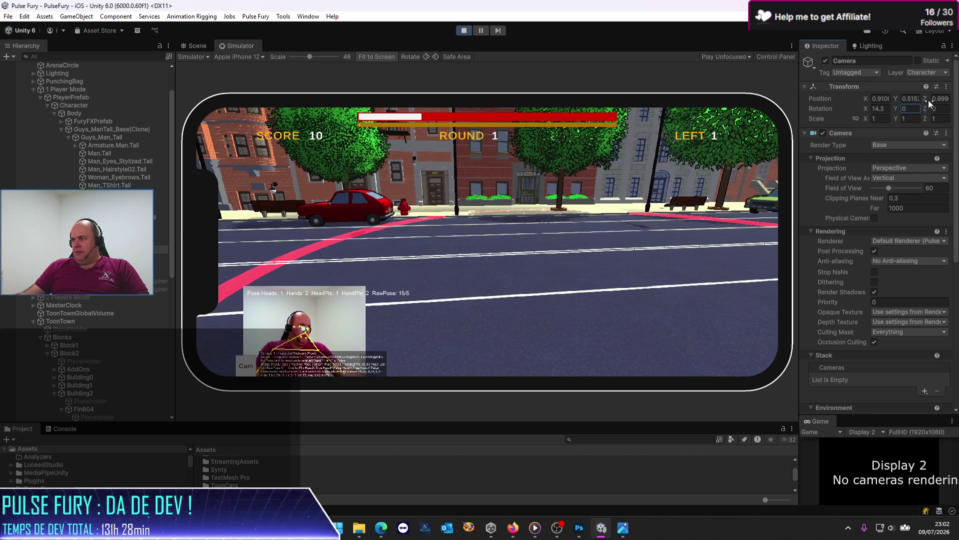
left_click_drag(927, 100, 923, 107)
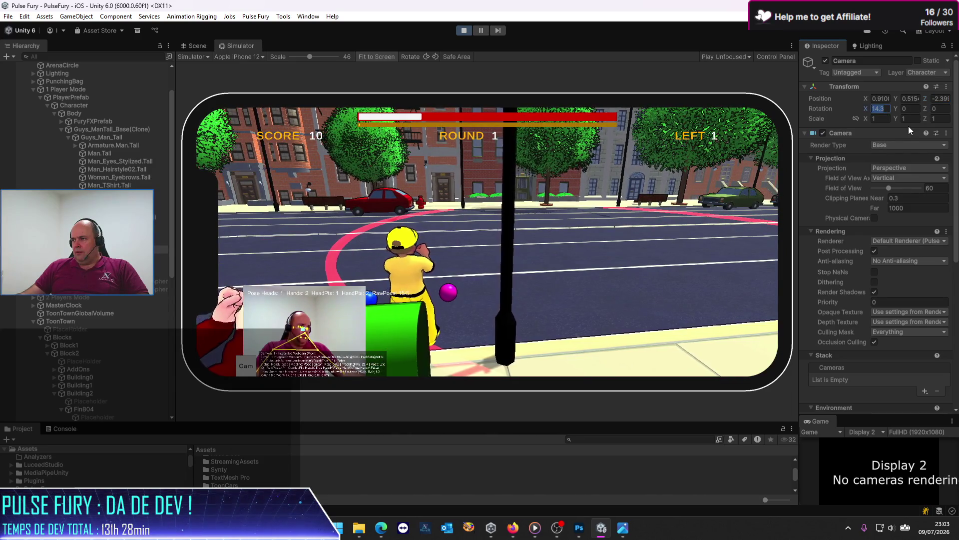
left_click(881, 99)
type("-3.86")
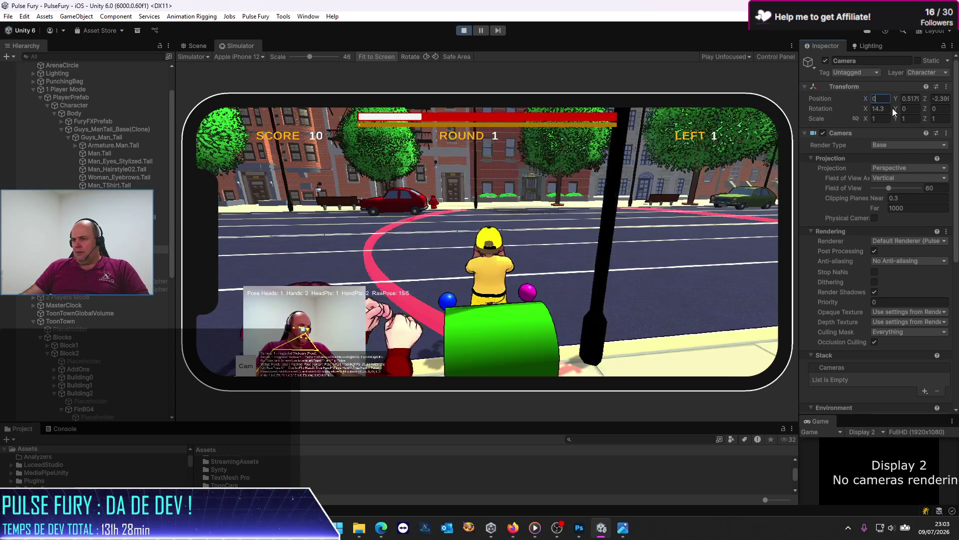
left_click(939, 99)
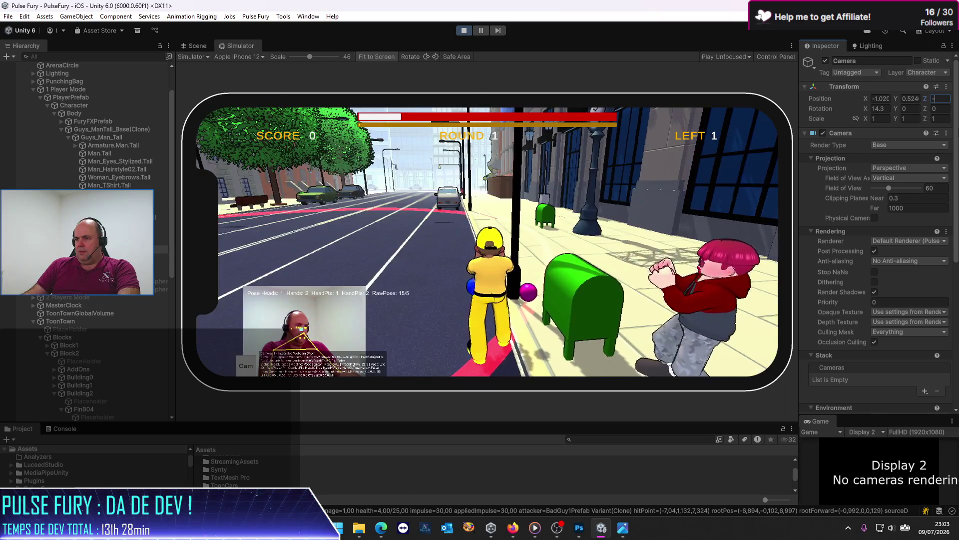
type("1.5")
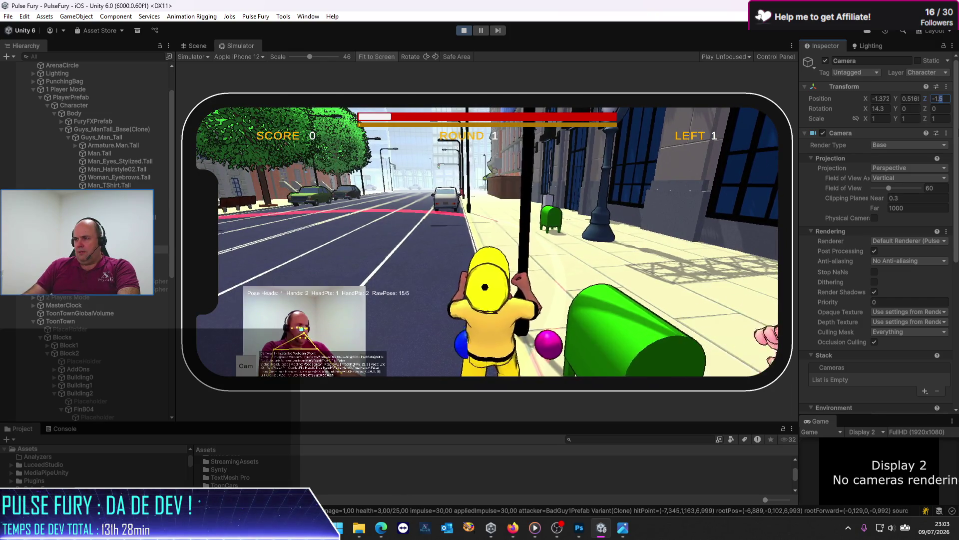
key("Return")
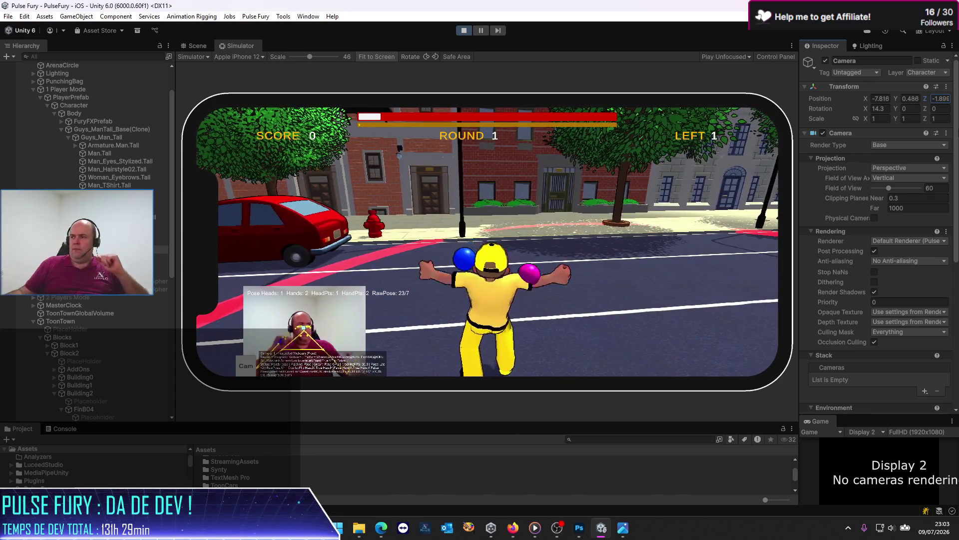
Maximize the Simulator, play the battle, then continue with NEXT past the results screen
left_click(790, 45)
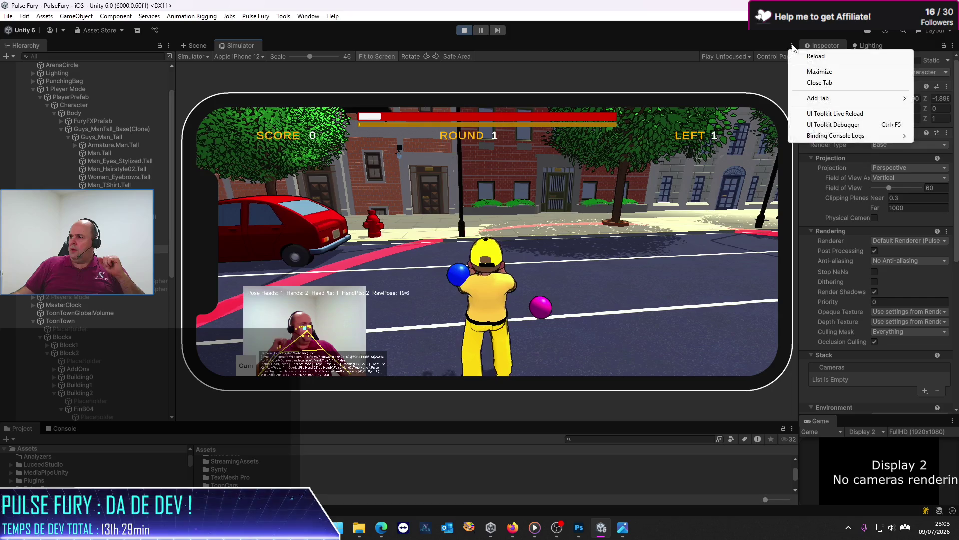
left_click(807, 71)
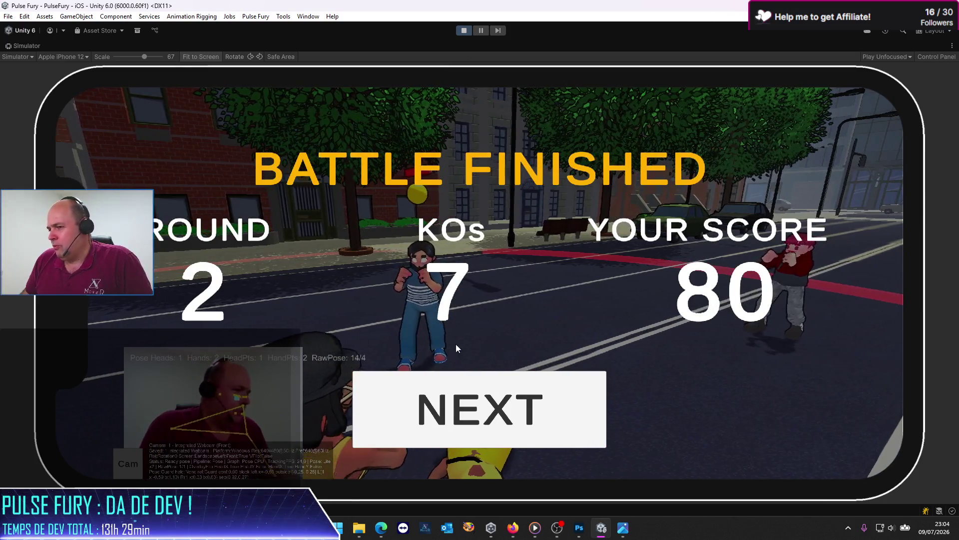
left_click(482, 419)
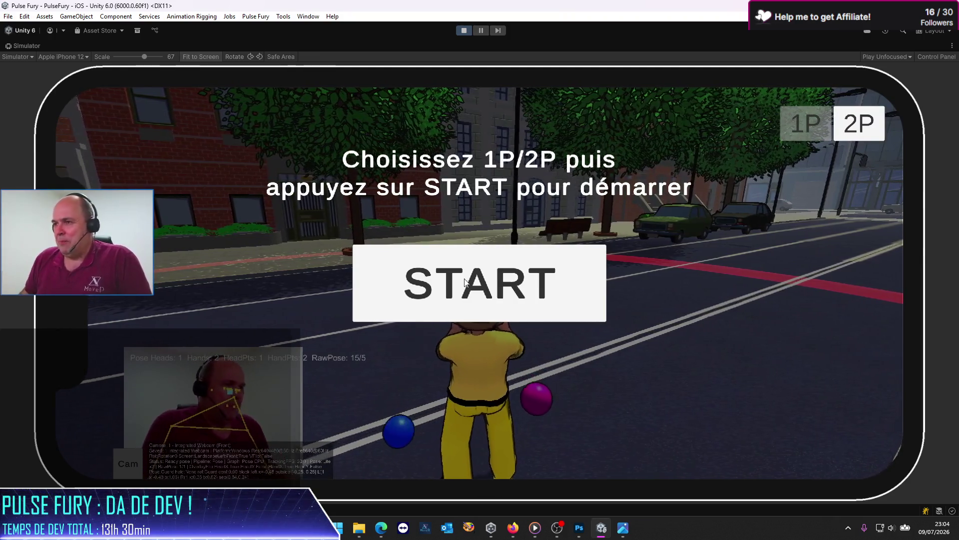
Exit Play mode to end the game test
left_click(469, 29)
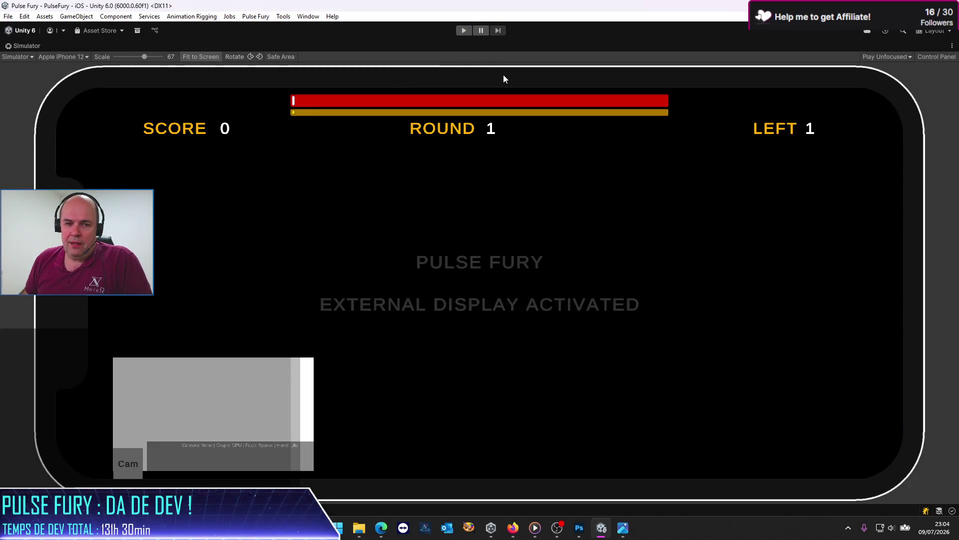